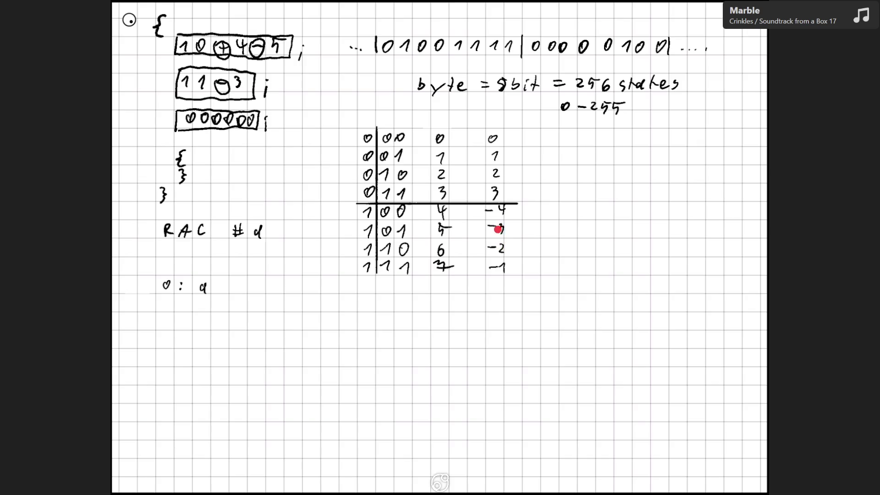
Handwrite the binary number 101 on the grid beside the signed 3-bit table
mouse_move(620, 155)
left_mouse_down()
mouse_move(643, 151)
mouse_move(660, 163)
left_mouse_up()
Write 011 and a resulting 101 under the top 101, erasing the mistaken bit rows
mouse_move(627, 174)
left_mouse_down()
mouse_move(657, 180)
mouse_move(661, 172)
left_mouse_up()
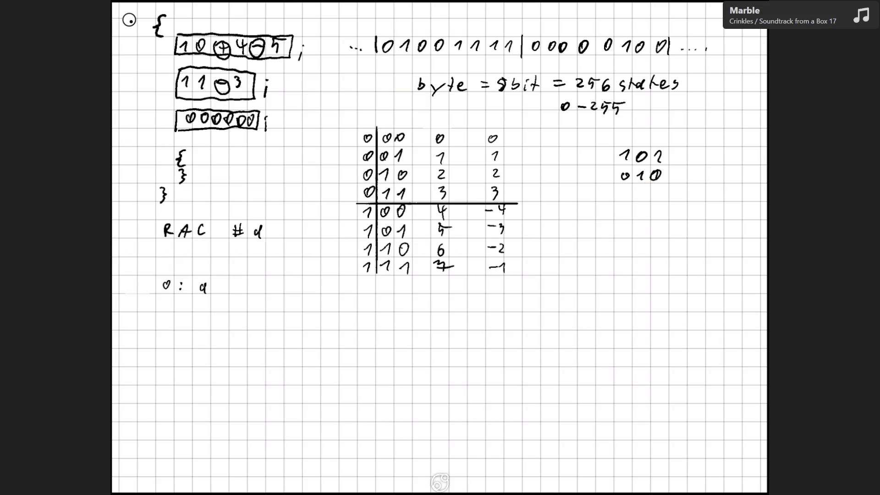
mouse_move(626, 187)
left_mouse_down()
mouse_move(650, 196)
mouse_move(624, 176)
mouse_move(664, 175)
left_mouse_up()
mouse_move(620, 193)
left_mouse_down()
mouse_move(655, 193)
mouse_move(629, 167)
mouse_move(658, 180)
left_mouse_up()
mouse_move(621, 192)
left_mouse_down()
mouse_move(653, 192)
mouse_move(624, 216)
mouse_move(637, 209)
left_mouse_up()
left_click_drag(646, 210, 650, 217)
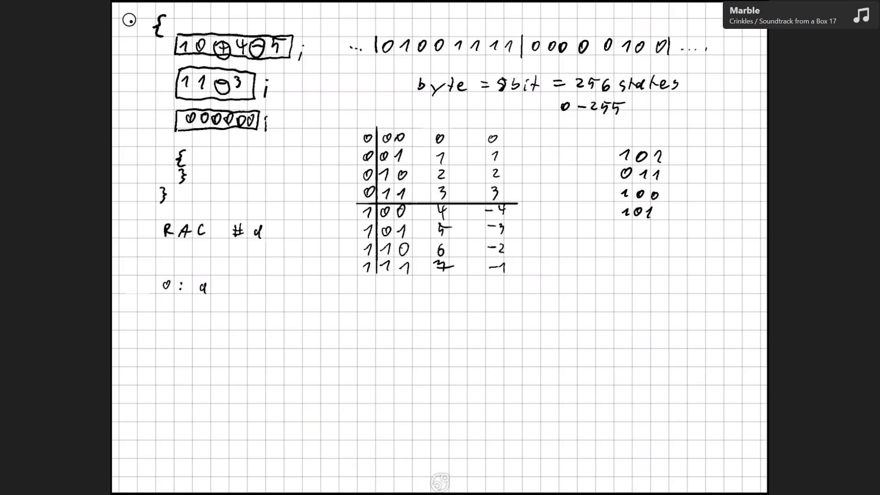
mouse_move(619, 192)
left_mouse_down()
mouse_move(660, 195)
mouse_move(674, 172)
mouse_move(665, 155)
mouse_move(677, 157)
left_mouse_up()
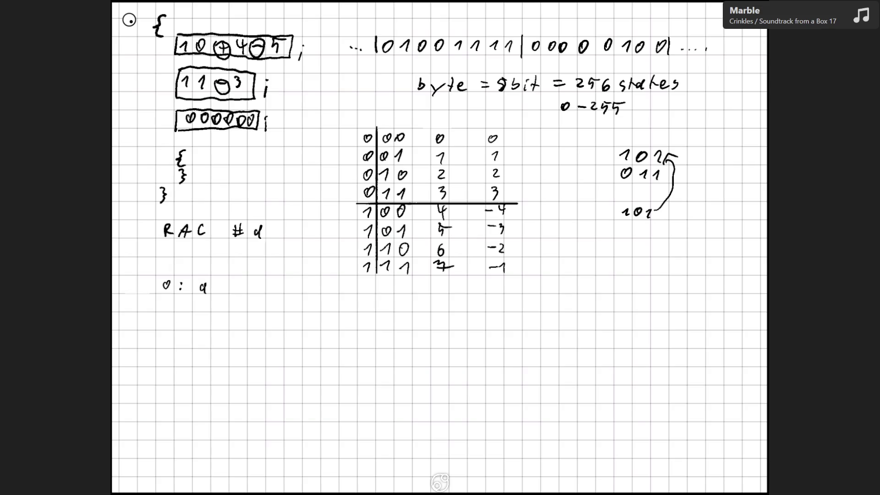
left_click_drag(607, 244, 642, 242)
left_click_drag(601, 264, 623, 270)
left_click_drag(636, 264, 640, 273)
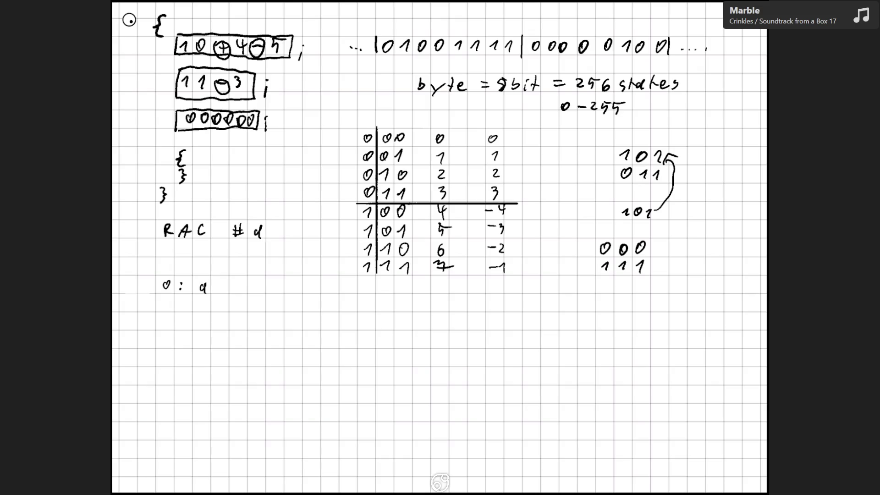
left_click_drag(588, 282, 591, 289)
left_click_drag(604, 280, 637, 281)
mouse_move(597, 243)
left_mouse_down()
mouse_move(595, 301)
mouse_move(592, 281)
left_mouse_up()
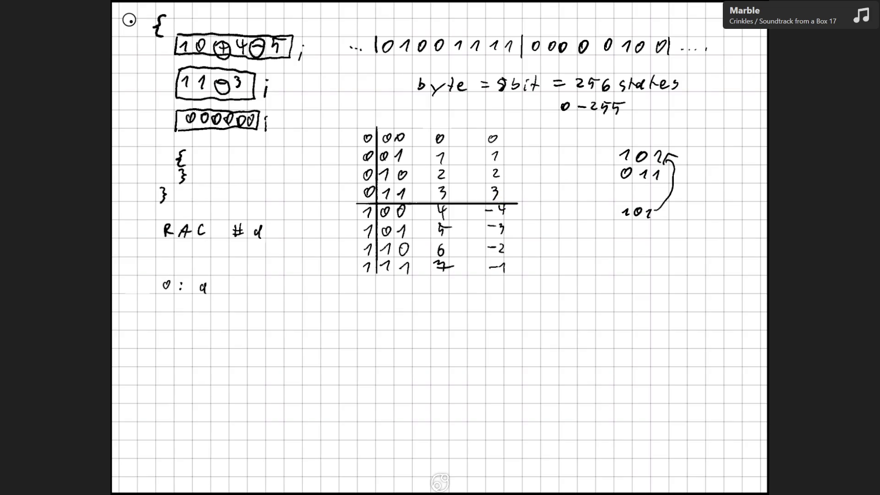
mouse_move(601, 244)
left_mouse_down()
mouse_move(605, 253)
mouse_move(642, 243)
left_mouse_up()
left_click_drag(609, 262, 643, 271)
left_click_drag(602, 280, 606, 288)
left_click_drag(621, 280, 622, 279)
left_click_drag(639, 281, 639, 281)
mouse_move(510, 189)
left_mouse_down()
mouse_move(529, 206)
mouse_move(516, 228)
left_mouse_up()
Arc 3 and 2 to -3 and -2, then write the examples 2+(-2) and 2-2
mouse_move(508, 170)
left_mouse_down()
mouse_move(545, 189)
mouse_move(518, 246)
mouse_move(533, 158)
mouse_move(532, 257)
mouse_move(520, 264)
left_mouse_up()
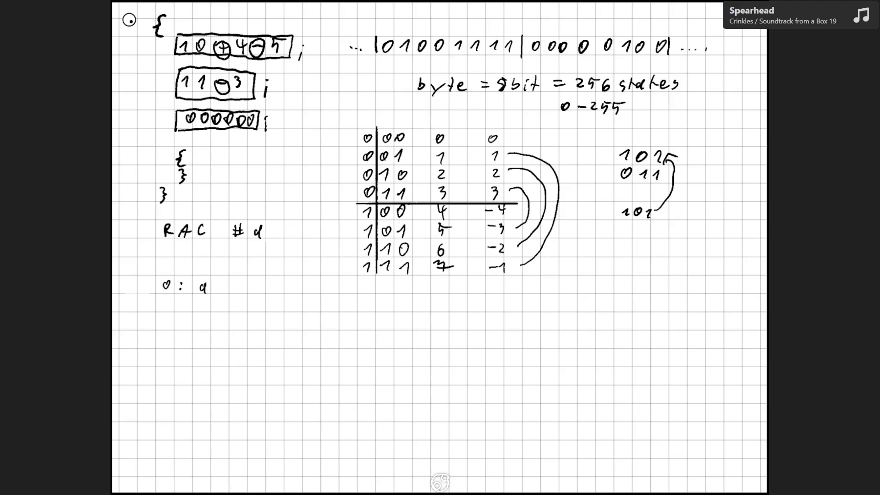
left_click_drag(603, 260, 623, 272)
left_click_drag(622, 266, 650, 264)
mouse_move(654, 260)
left_mouse_down()
mouse_move(662, 268)
mouse_move(642, 274)
mouse_move(660, 275)
left_mouse_up()
left_click_drag(602, 285, 643, 294)
Write the examples 4-3 and 4+(-3) below them
left_click_drag(603, 316, 624, 321)
left_click_drag(631, 313, 634, 320)
mouse_move(596, 344)
left_mouse_down()
mouse_move(600, 357)
mouse_move(618, 351)
left_mouse_up()
mouse_move(613, 347)
left_mouse_down()
mouse_move(612, 355)
mouse_move(636, 346)
mouse_move(640, 354)
mouse_move(628, 359)
left_mouse_up()
left_click_drag(649, 338, 645, 365)
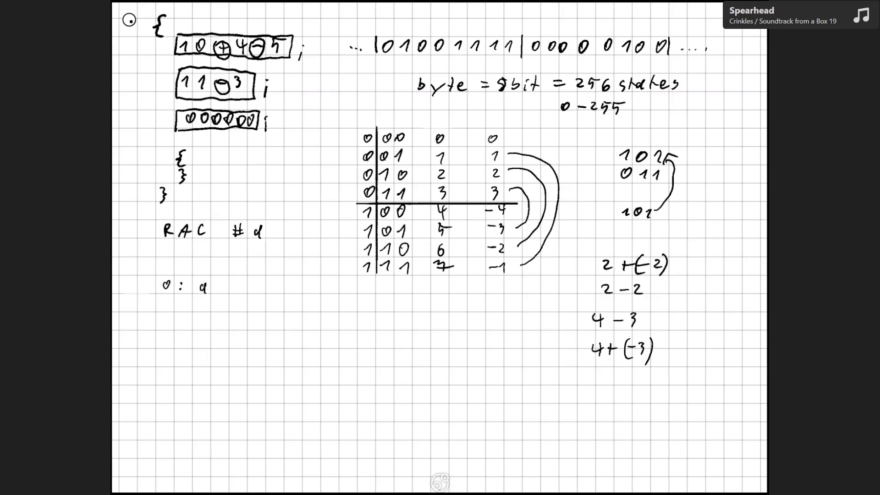
Lasso-select the example equations 2+(-2) through 4+(-3) to clear them
mouse_move(595, 257)
left_mouse_down()
mouse_move(688, 275)
mouse_move(564, 366)
mouse_move(665, 366)
left_mouse_up()
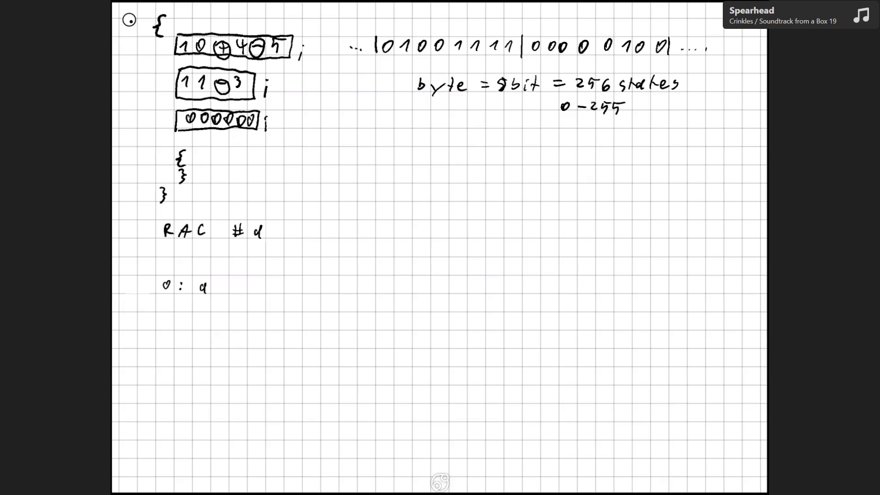
Draw a box around byte, then write sbyte below it and box it too
mouse_move(411, 73)
left_mouse_down()
mouse_move(412, 100)
mouse_move(472, 74)
mouse_move(471, 96)
mouse_move(412, 98)
left_mouse_up()
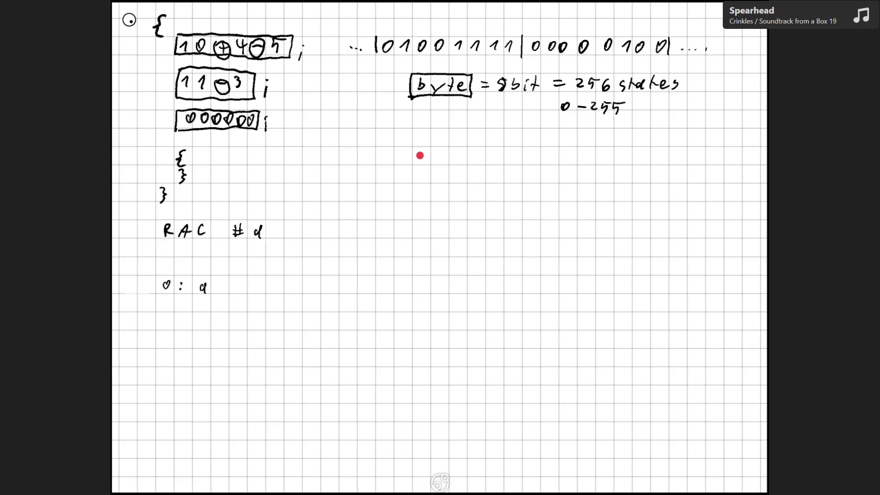
left_click_drag(419, 156, 455, 171)
mouse_move(475, 150)
left_mouse_down()
mouse_move(475, 164)
mouse_move(479, 155)
left_mouse_up()
left_click_drag(489, 158, 493, 163)
mouse_move(411, 149)
left_mouse_down()
mouse_move(409, 169)
mouse_move(474, 147)
mouse_move(505, 147)
left_mouse_up()
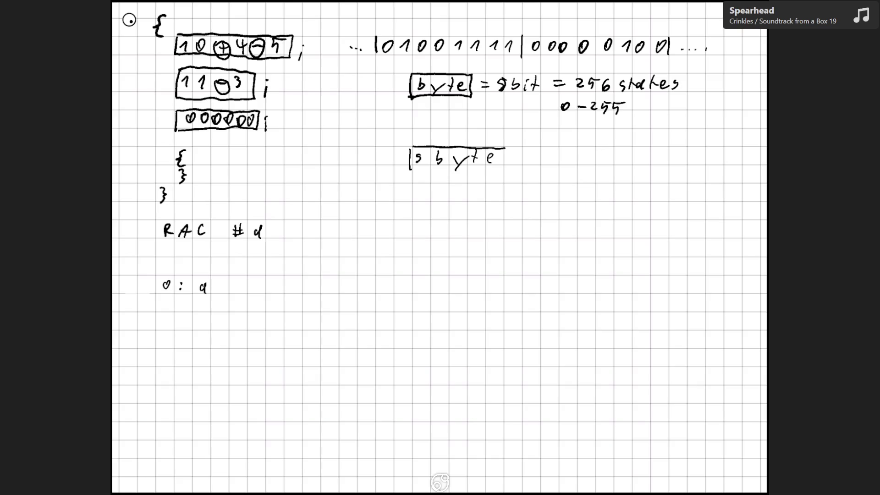
left_click_drag(414, 169, 499, 166)
left_click_drag(505, 149, 499, 165)
Write '256 states' beside sbyte and start its range with -128
left_click_drag(529, 151, 591, 164)
left_click_drag(596, 149, 598, 160)
left_click_drag(594, 159, 619, 164)
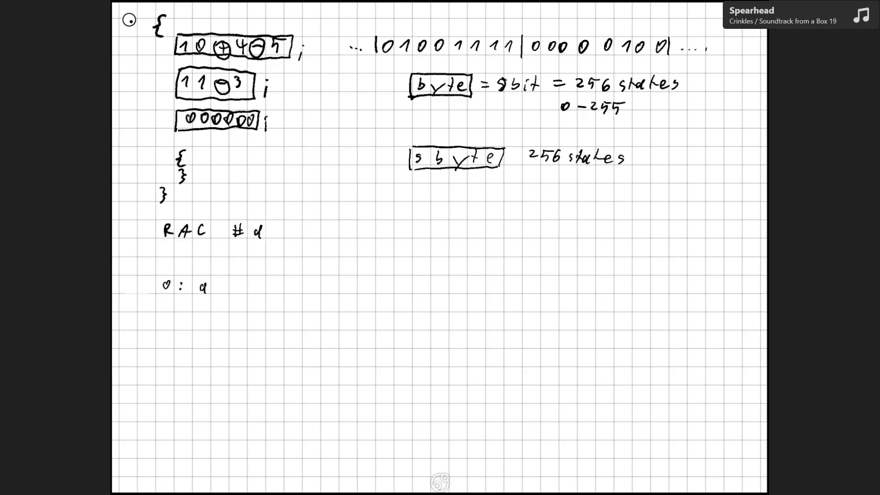
left_click_drag(523, 182, 543, 188)
mouse_move(547, 179)
left_mouse_down()
mouse_move(582, 182)
mouse_move(576, 187)
left_mouse_up()
left_click_drag(586, 178, 588, 188)
Parenthesize the dash in 0-255, finish the sbyte range at 127, and go to page 5
left_click_drag(579, 101, 576, 110)
left_click_drag(585, 102, 588, 112)
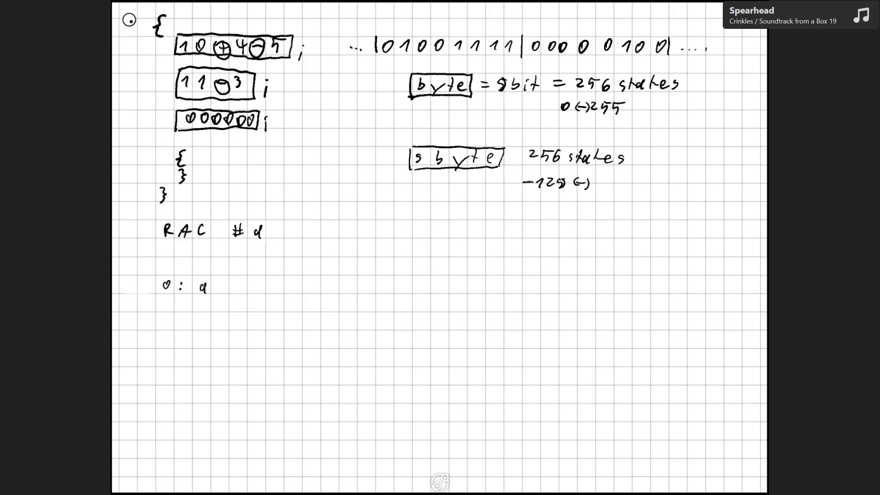
left_click_drag(598, 181, 618, 187)
left_click_drag(621, 180, 633, 189)
left_click_drag(628, 185, 638, 184)
left_click_drag(559, 185, 560, 185)
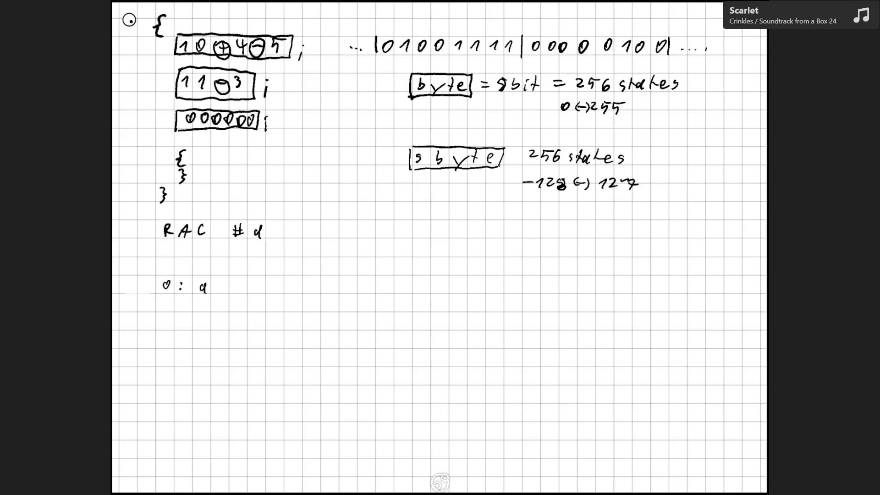
key("Page_Down")
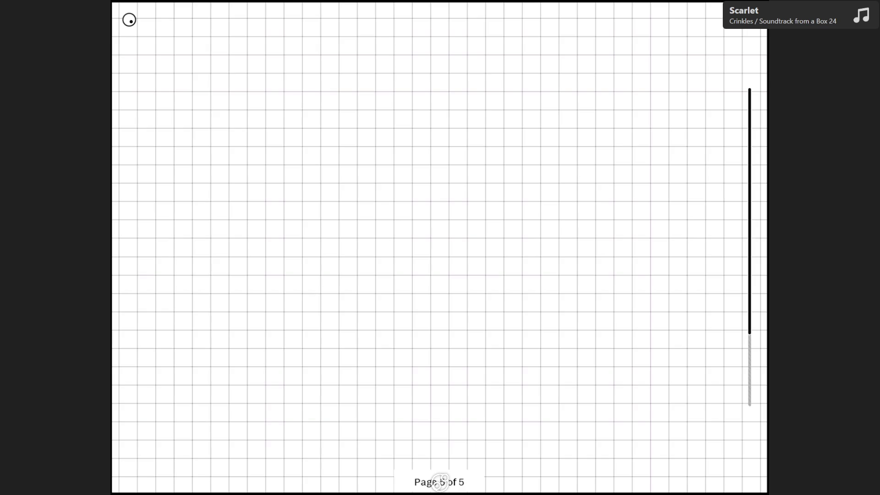
Return to page 4 and write '1 byte' below the sbyte notes
key("Page_Up")
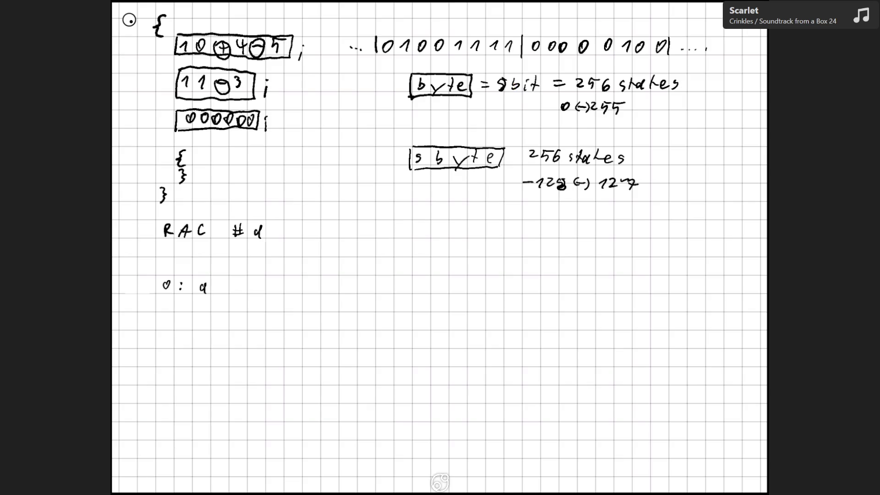
left_click_drag(381, 226, 422, 236)
mouse_move(430, 228)
left_mouse_down()
mouse_move(419, 243)
mouse_move(441, 236)
left_mouse_up()
left_click_drag(437, 231, 447, 230)
left_click_drag(454, 231, 460, 235)
Write '2 byte' beneath '1 byte'
left_click_drag(382, 245, 417, 262)
mouse_move(441, 243)
left_mouse_down()
mouse_move(439, 257)
mouse_move(445, 251)
left_mouse_up()
left_click_drag(451, 252, 457, 255)
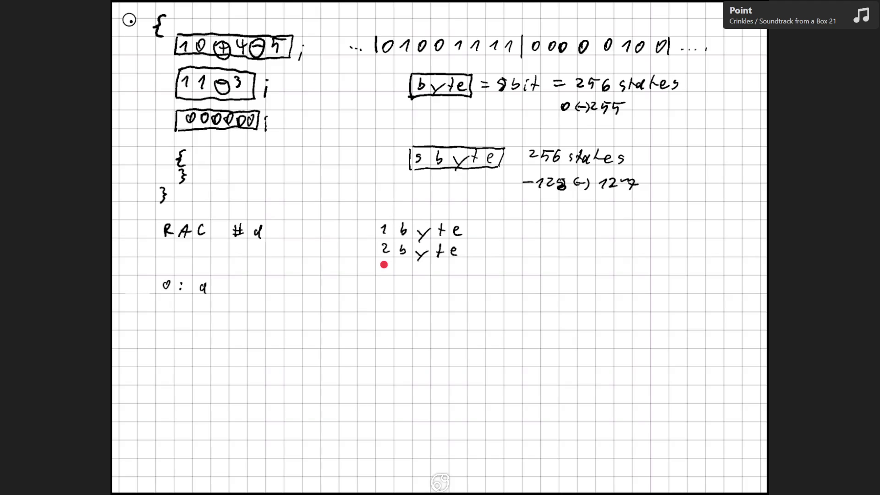
Write '4 byte' below '2 byte', undoing a stray 3 first
left_click_drag(383, 261, 384, 270)
key("ctrl+z")
mouse_move(381, 262)
left_mouse_down()
mouse_move(386, 274)
mouse_move(421, 274)
mouse_move(415, 279)
left_mouse_up()
mouse_move(439, 262)
left_mouse_down()
mouse_move(437, 274)
mouse_move(444, 268)
left_mouse_up()
left_click_drag(451, 270, 457, 274)
Add '8 byte' to the list, then erase the whole byte-size list
left_click_drag(383, 281, 383, 291)
left_click_drag(383, 280, 418, 298)
mouse_move(442, 281)
left_mouse_down()
mouse_move(441, 294)
mouse_move(446, 288)
left_mouse_up()
left_click_drag(453, 290, 460, 295)
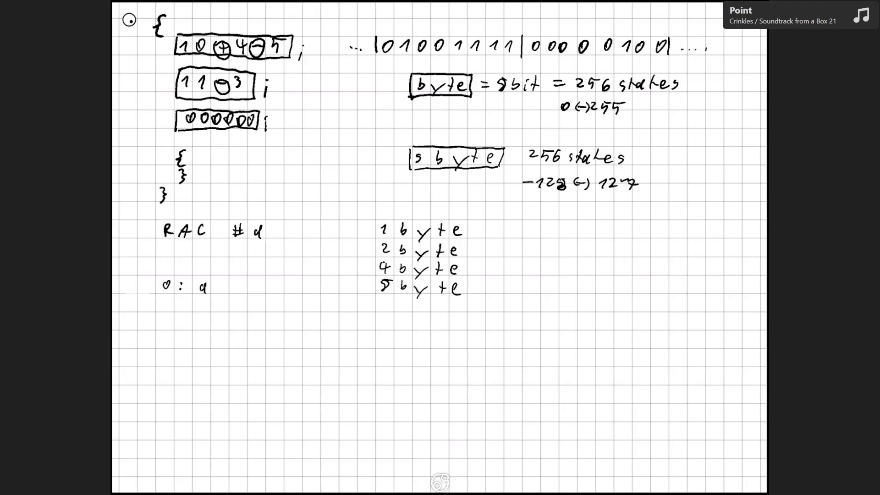
mouse_move(380, 229)
left_mouse_down()
mouse_move(472, 222)
mouse_move(458, 261)
mouse_move(458, 312)
mouse_move(357, 275)
left_mouse_up()
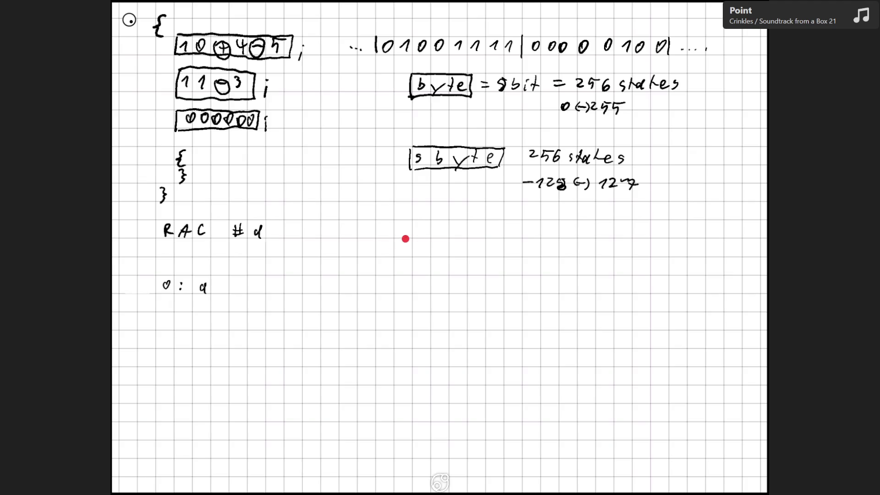
Write 'short' below the sbyte notes and draw a box around it
mouse_move(387, 225)
left_mouse_down()
mouse_move(382, 235)
mouse_move(422, 228)
mouse_move(460, 237)
left_mouse_up()
left_click_drag(455, 231, 467, 230)
mouse_move(376, 217)
left_mouse_down()
mouse_move(377, 240)
mouse_move(425, 215)
mouse_move(472, 216)
mouse_move(469, 240)
left_mouse_up()
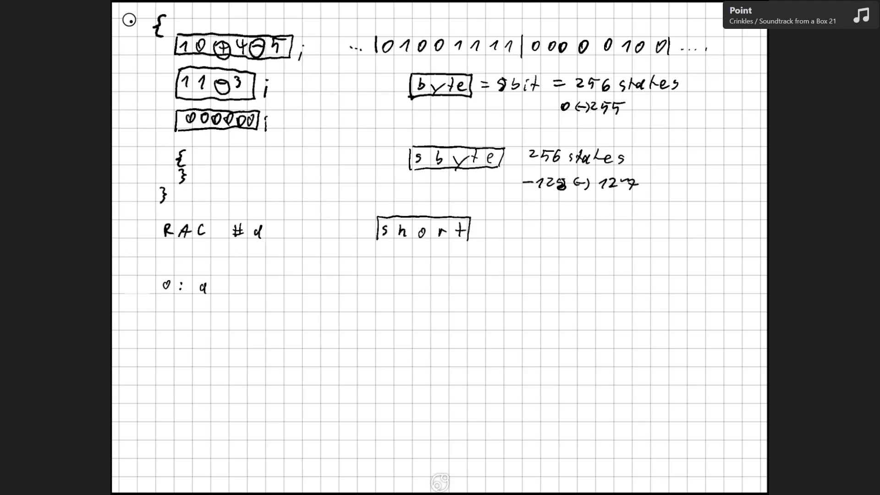
left_click_drag(377, 240, 529, 234)
Label short as 16bit, undo the stray range strokes, and start writing ushort below
mouse_move(534, 224)
left_mouse_down()
mouse_move(535, 237)
mouse_move(546, 231)
left_mouse_up()
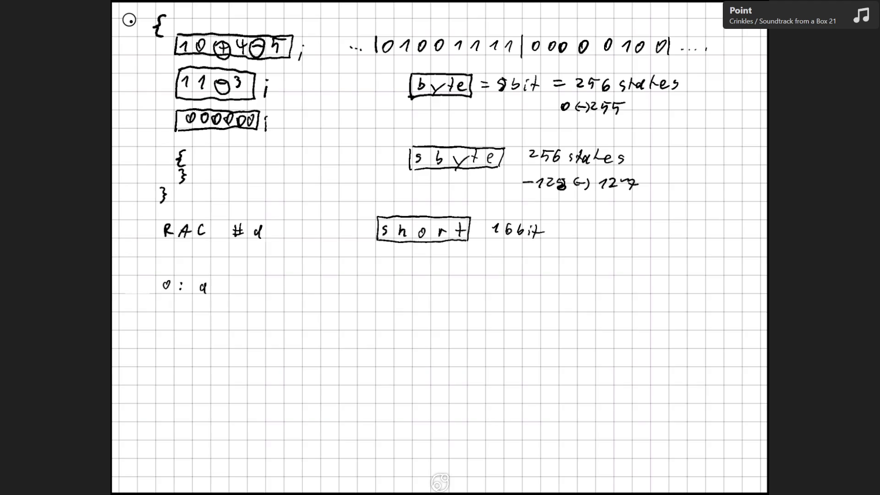
mouse_move(587, 225)
left_mouse_down()
mouse_move(563, 230)
mouse_move(609, 235)
left_mouse_up()
key("ctrl+z")
key("ctrl+z")
key("ctrl+z")
mouse_move(379, 262)
left_mouse_down()
mouse_move(400, 273)
mouse_move(438, 264)
mouse_move(471, 273)
mouse_move(477, 265)
left_mouse_up()
Box ushort, then write int below it, box it, and mark it 32 bit
mouse_move(375, 257)
left_mouse_down()
mouse_move(374, 272)
mouse_move(411, 256)
mouse_move(472, 255)
mouse_move(481, 275)
left_mouse_up()
left_click_drag(375, 275, 479, 277)
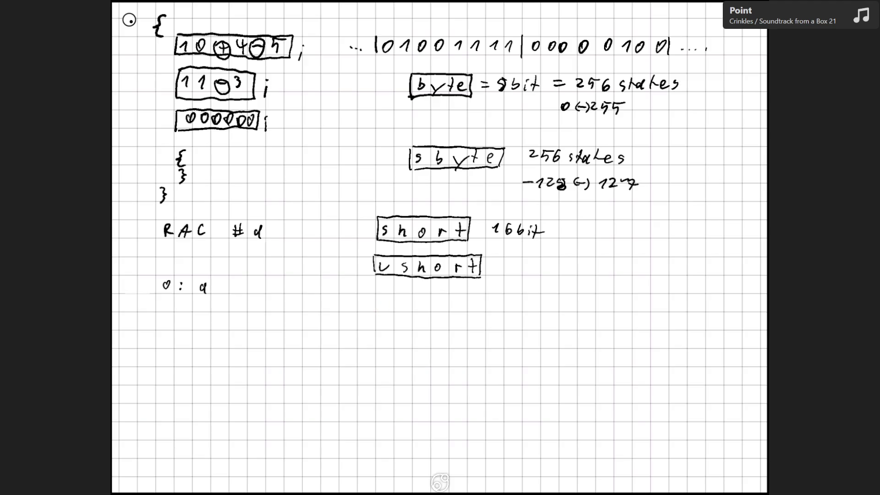
left_click_drag(383, 303, 424, 311)
left_click_drag(417, 304, 429, 303)
left_click_drag(375, 293, 374, 312)
mouse_move(375, 290)
left_mouse_down()
mouse_move(404, 290)
mouse_move(431, 315)
left_mouse_up()
left_click_drag(374, 313, 520, 310)
left_click_drag(525, 297, 525, 313)
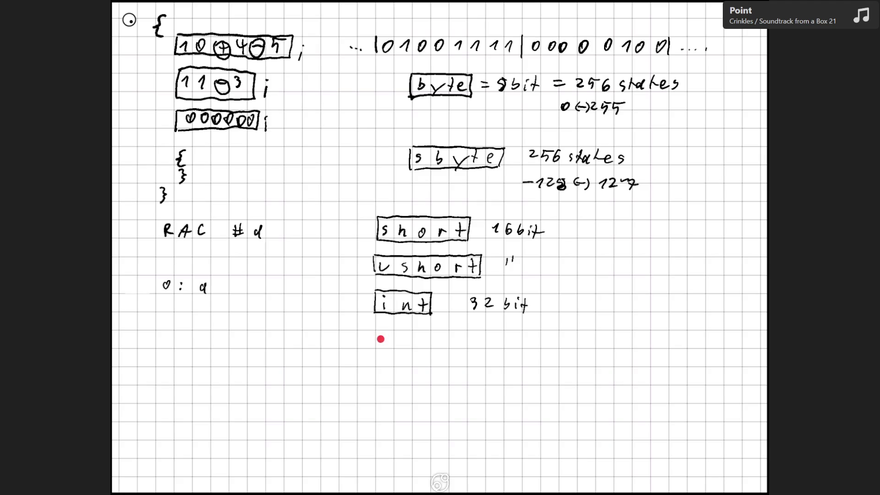
Write and box uint with a ditto mark for 32 bit, then write Long beneath
left_click_drag(380, 336, 431, 347)
left_click(402, 333)
left_click_drag(427, 339, 435, 338)
mouse_move(376, 331)
left_mouse_down()
mouse_move(377, 347)
mouse_move(441, 328)
mouse_move(438, 355)
mouse_move(374, 350)
left_mouse_up()
left_click_drag(490, 328, 496, 334)
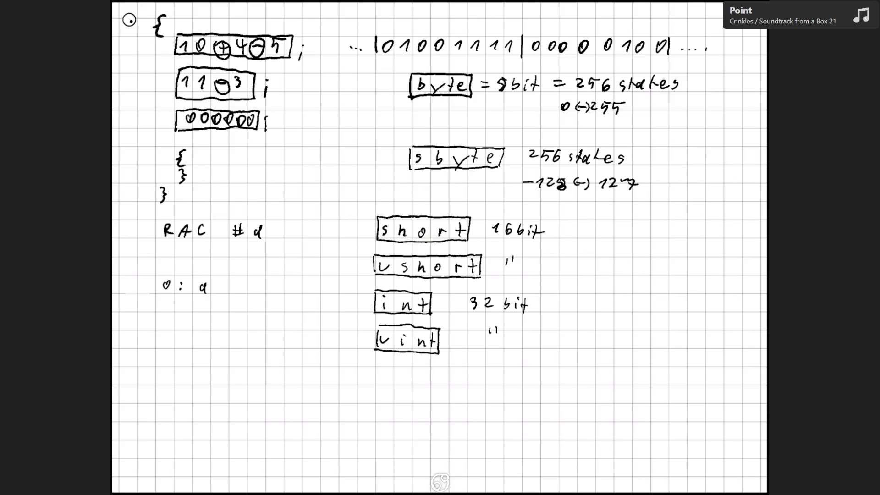
mouse_move(382, 372)
left_mouse_down()
mouse_move(391, 382)
mouse_move(517, 384)
left_mouse_up()
Write '64 bit' beside a boxed 'Long', then add 'ulong' below with a ditto mark
left_click_drag(521, 374, 529, 383)
left_click_drag(526, 378, 536, 378)
mouse_move(375, 367)
left_mouse_down()
mouse_move(376, 385)
mouse_move(452, 368)
mouse_move(452, 391)
left_mouse_up()
left_click_drag(379, 391, 446, 392)
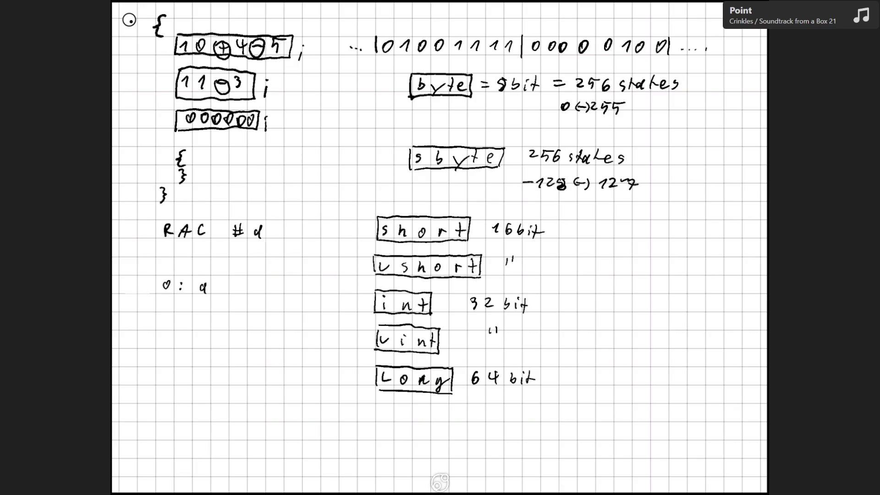
mouse_move(381, 415)
left_mouse_down()
mouse_move(418, 415)
mouse_move(448, 427)
mouse_move(375, 420)
mouse_move(453, 399)
mouse_move(455, 427)
mouse_move(420, 426)
mouse_move(454, 427)
mouse_move(485, 412)
left_mouse_up()
left_click_drag(491, 405, 490, 411)
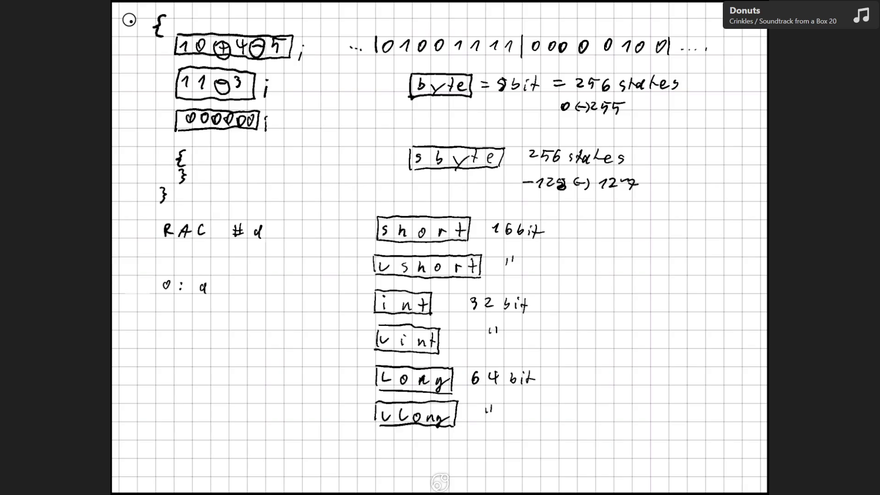
Append a blank fifth grid page after the integer-type notes
key("Page_Down")
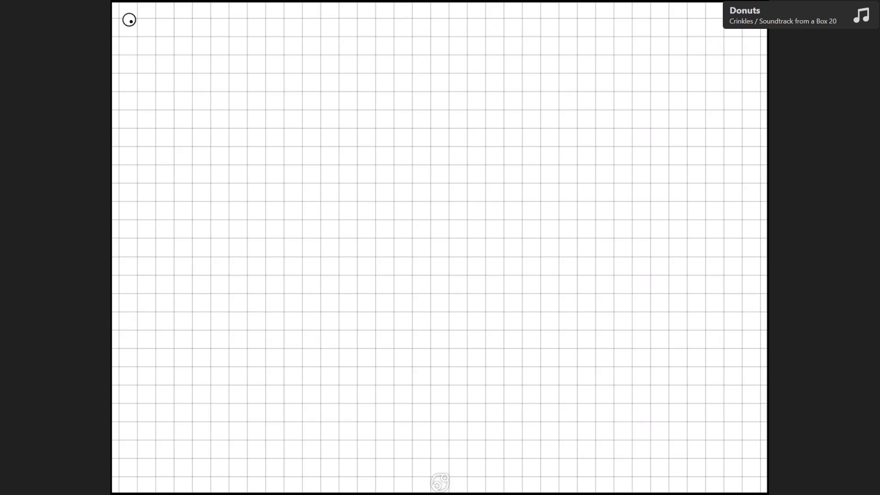
Return to the data-type notes page, then scroll back down to blank page 5
key("Page_Up")
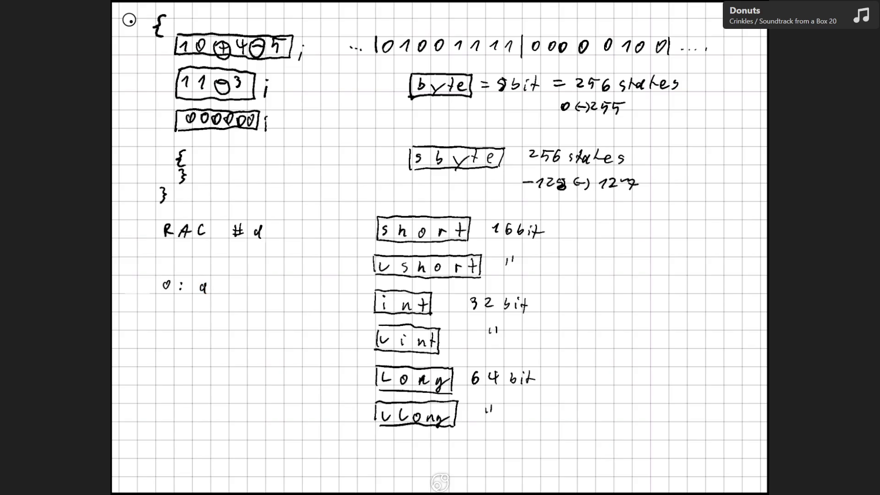
scroll(438, 247, "down", 5)
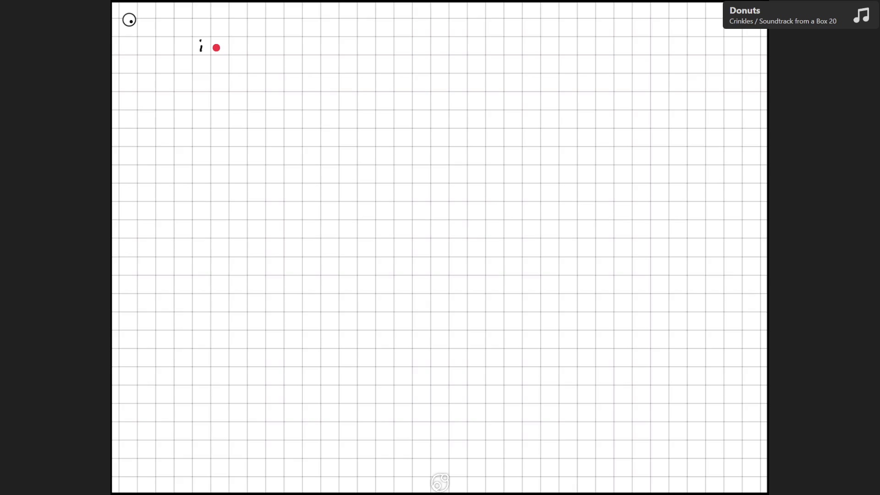
Write 'int a' atop page 5, then erase the stray 0 before ': a' on page 4
mouse_move(214, 45)
left_mouse_down()
mouse_move(235, 54)
mouse_move(242, 47)
left_mouse_up()
left_click_drag(274, 44, 277, 53)
scroll(439, 248, "up", 10)
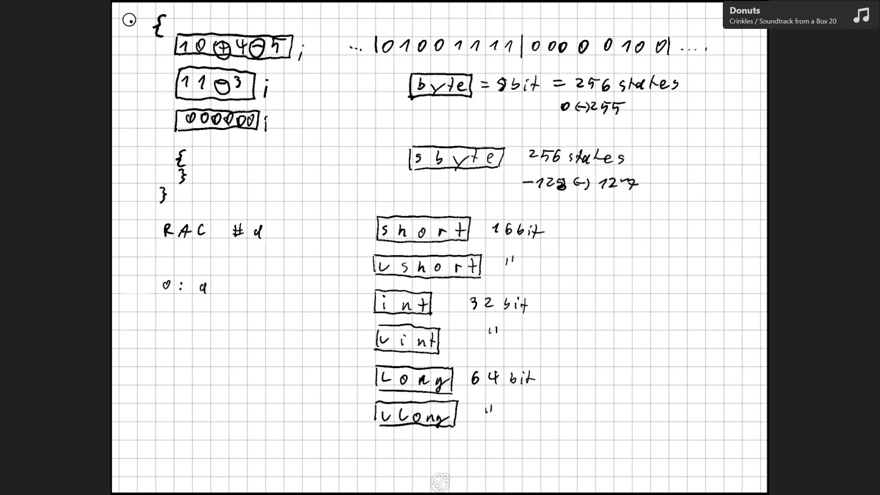
left_click_drag(165, 281, 168, 288)
Add 'int b;' beneath 'int a' on page 5 and draw a vertical line down the page's middle
scroll(439, 247, "down", 5)
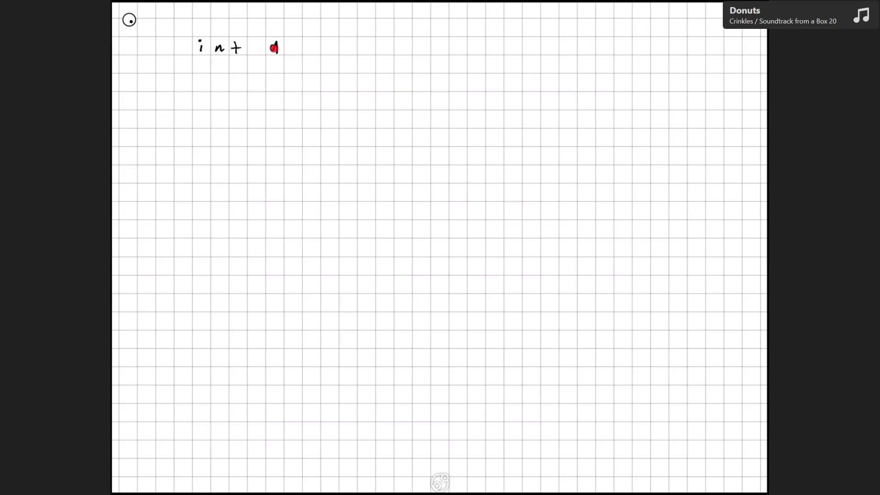
left_click_drag(213, 27, 203, 28)
left_click_drag(217, 65, 238, 71)
left_click_drag(233, 66, 243, 65)
mouse_move(271, 60)
left_mouse_down()
mouse_move(272, 70)
mouse_move(292, 76)
left_mouse_up()
left_click_drag(291, 63, 293, 64)
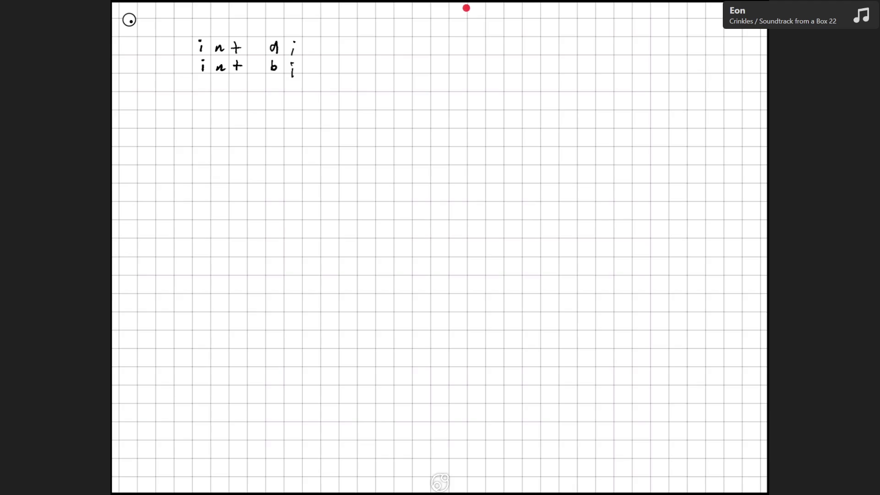
left_click_drag(467, 7, 467, 467)
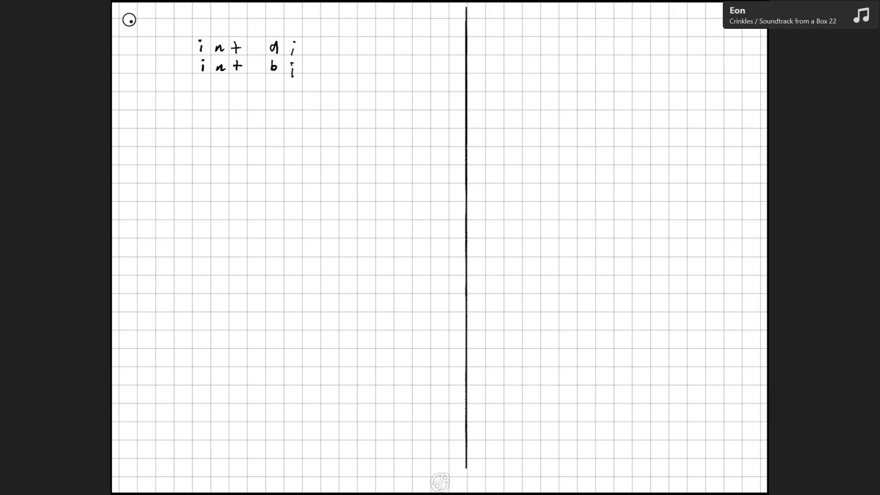
Write the headers Type, Name and Value across the right half of the page
mouse_move(507, 25)
left_mouse_down()
mouse_move(507, 36)
mouse_move(515, 22)
left_mouse_up()
left_click_drag(515, 27, 518, 43)
left_click_drag(532, 25, 534, 34)
left_click_drag(544, 32, 603, 24)
left_click_drag(613, 30, 614, 38)
mouse_move(623, 36)
left_mouse_down()
mouse_move(643, 30)
mouse_move(647, 39)
mouse_move(700, 19)
left_mouse_up()
mouse_move(708, 27)
left_mouse_down()
mouse_move(709, 36)
mouse_move(742, 36)
left_mouse_up()
Draw the two column dividers, underline the header row, and add the table border
left_click_drag(569, 17, 567, 129)
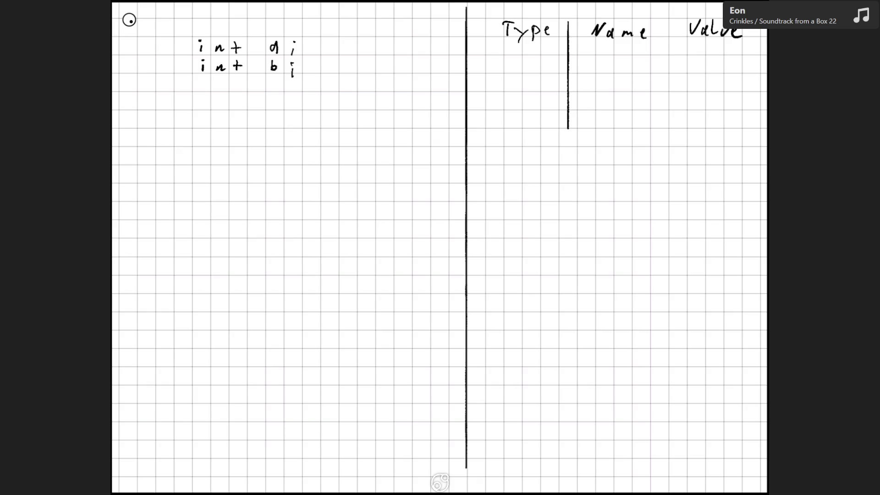
left_click_drag(667, 17, 661, 124)
left_click_drag(492, 40, 755, 44)
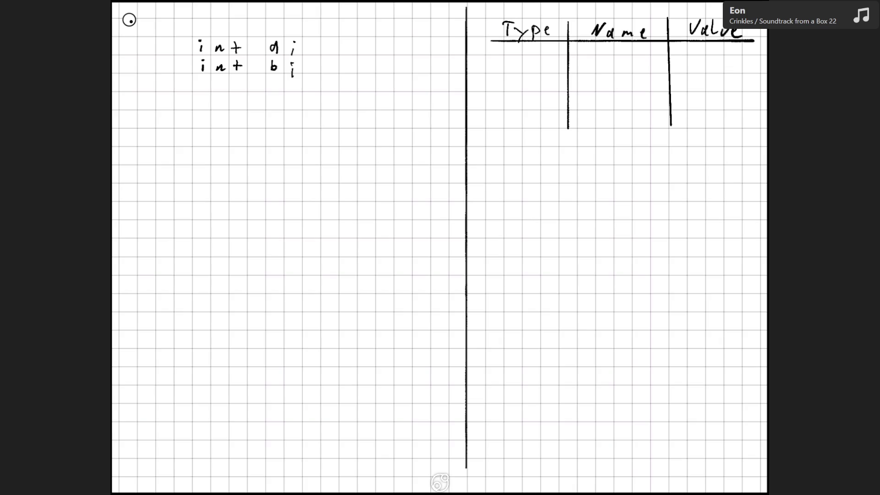
mouse_move(491, 13)
left_mouse_down()
mouse_move(490, 74)
mouse_move(530, 123)
mouse_move(705, 118)
mouse_move(754, 80)
mouse_move(727, 5)
mouse_move(489, 11)
left_mouse_up()
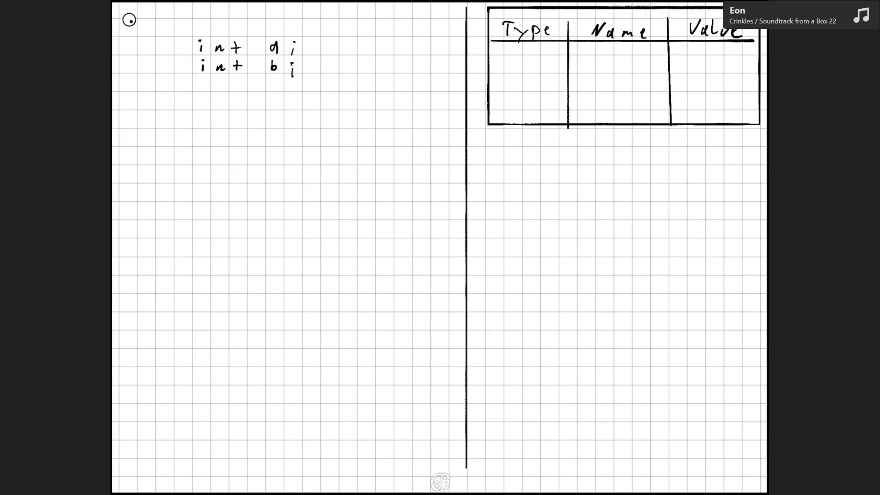
Write 'int' below the table, undoing the underline added beneath it
left_click_drag(532, 156, 608, 163)
left_click_drag(529, 170, 583, 165)
key("ctrl+z")
Fill the first table row with int | a | a slash, and rewrite 'int' below the table
mouse_move(510, 55)
left_mouse_down()
mouse_move(509, 62)
mouse_move(528, 63)
left_mouse_up()
mouse_move(536, 51)
left_mouse_down()
mouse_move(535, 63)
mouse_move(543, 56)
left_mouse_up()
left_click(509, 48)
left_click_drag(615, 53, 615, 61)
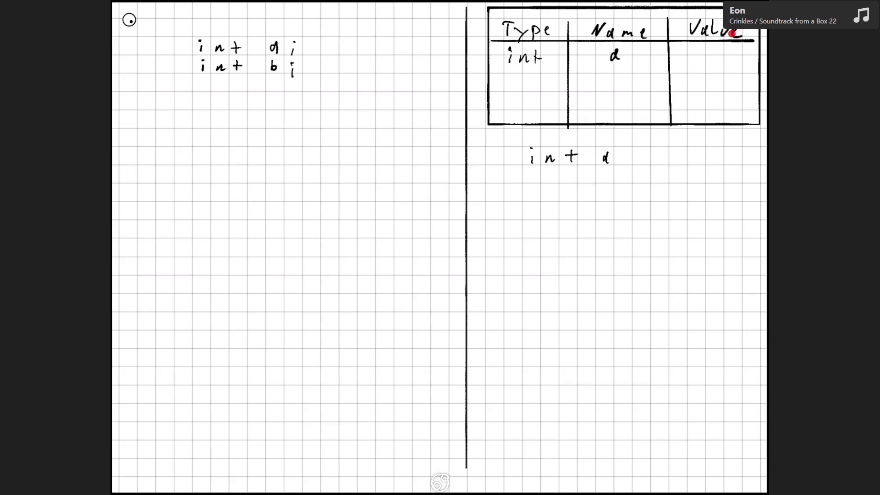
left_click_drag(702, 61, 723, 46)
mouse_move(551, 154)
left_mouse_down()
mouse_move(550, 164)
mouse_move(575, 162)
left_mouse_up()
Write 'int b' below the table and fix the second declaration's variable to b, undoing stray marks
mouse_move(585, 147)
left_mouse_down()
mouse_move(585, 164)
mouse_move(589, 157)
mouse_move(618, 163)
left_mouse_up()
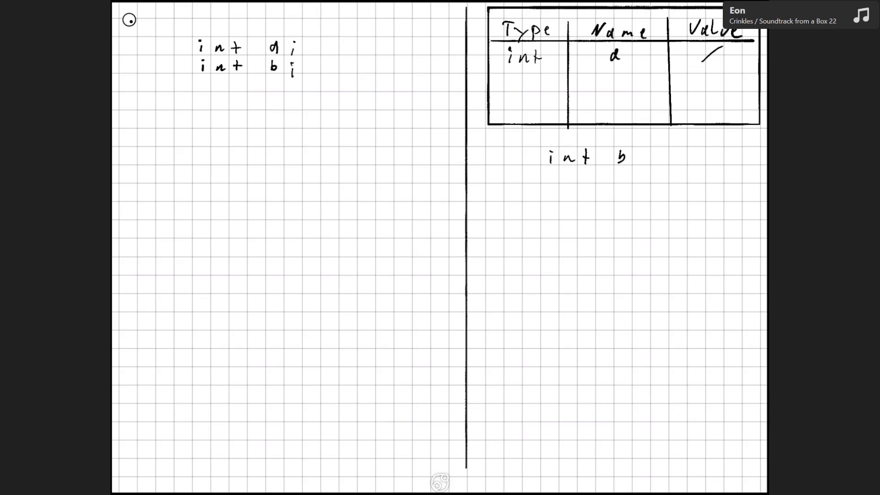
left_click_drag(544, 168, 591, 171)
key("ctrl+z")
left_click_drag(277, 63, 277, 70)
left_click_drag(626, 155, 627, 164)
left_click_drag(616, 54, 613, 57)
key("ctrl+z")
left_click_drag(272, 60, 272, 72)
key("ctrl+z")
left_click_drag(619, 149, 619, 161)
Fill the second table row with int | b | a slash, and write 'a' below the declarations
mouse_move(512, 74)
left_mouse_down()
mouse_move(512, 86)
mouse_move(529, 85)
left_mouse_up()
left_click_drag(534, 72, 535, 86)
left_click_drag(530, 79, 543, 77)
left_click_drag(611, 70, 612, 81)
left_click_drag(699, 81, 723, 67)
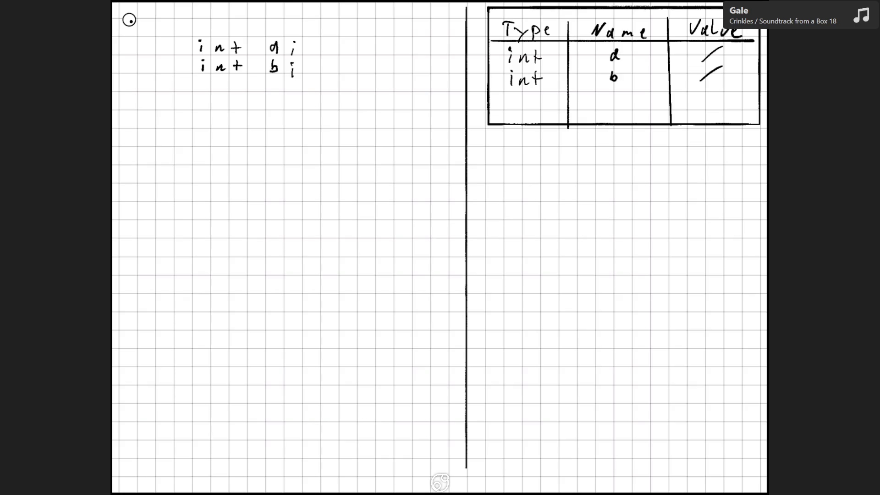
left_click_drag(204, 99, 207, 107)
Flip to page 4 and back to page 5, then write the equals sign after a
key("Page_Up")
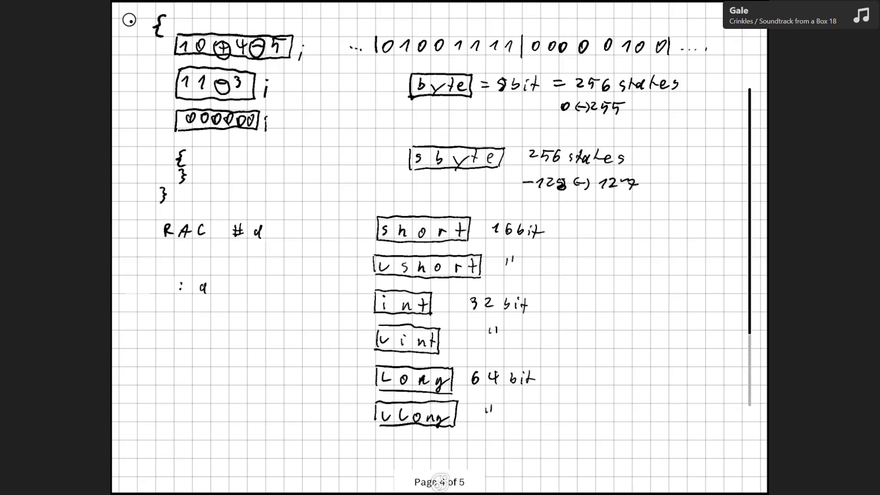
key("Page_Down")
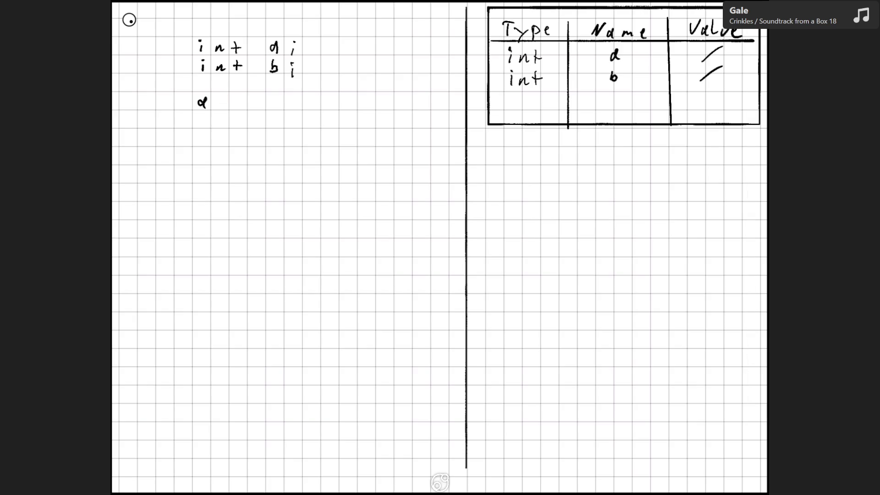
left_click_drag(215, 98, 229, 104)
Complete 'a = 10;' under the declarations and echo a = 10 below the table
left_click_drag(259, 95, 270, 113)
left_click(271, 105)
mouse_move(553, 155)
left_mouse_down()
mouse_move(555, 164)
mouse_move(574, 160)
left_mouse_up()
left_click_drag(579, 157, 601, 154)
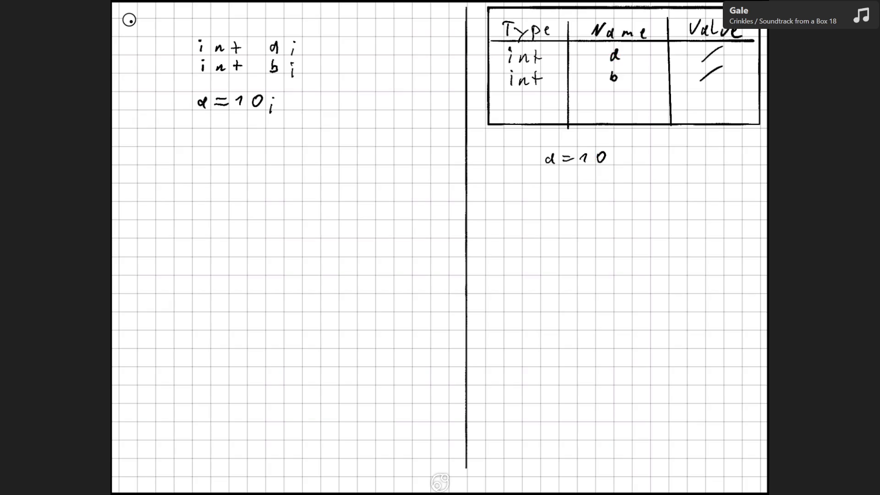
Replace the slash in a's Value cell with 10
mouse_move(721, 46)
left_mouse_down()
mouse_move(701, 61)
mouse_move(730, 40)
left_mouse_up()
left_click_drag(722, 46, 702, 61)
left_click_drag(709, 40, 732, 41)
mouse_move(698, 64)
left_mouse_down()
mouse_move(726, 47)
mouse_move(718, 69)
mouse_move(702, 59)
mouse_move(718, 49)
left_mouse_up()
Erase the a = 10 working below the table and start writing b = a + 4; on both sides
left_click_drag(540, 161, 614, 158)
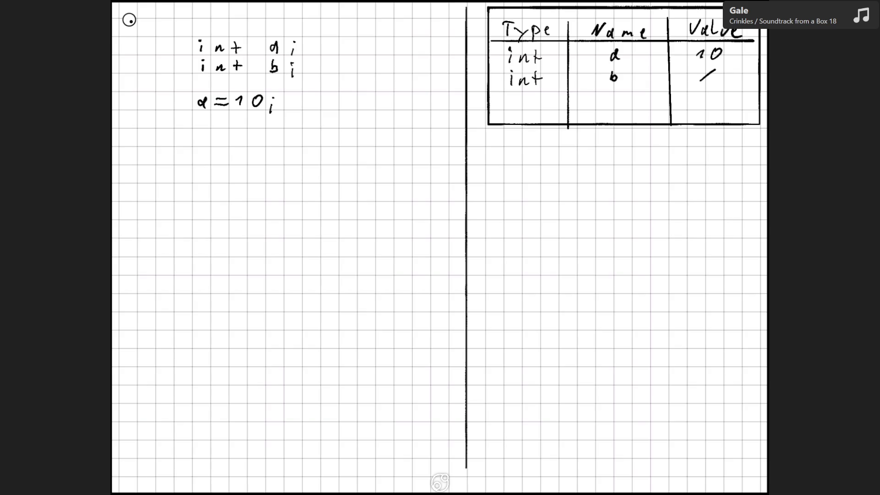
mouse_move(199, 132)
left_mouse_down()
mouse_move(200, 142)
mouse_move(223, 135)
mouse_move(280, 138)
mouse_move(276, 145)
left_mouse_up()
mouse_move(547, 153)
left_mouse_down()
mouse_move(547, 161)
mouse_move(575, 155)
left_mouse_up()
Handwrite b = a + 4 under the table, mark its equals sign, and jot the sample 10 + 4 * 5
left_click_drag(566, 161, 606, 161)
mouse_move(602, 157)
left_mouse_down()
mouse_move(629, 154)
mouse_move(624, 165)
left_mouse_up()
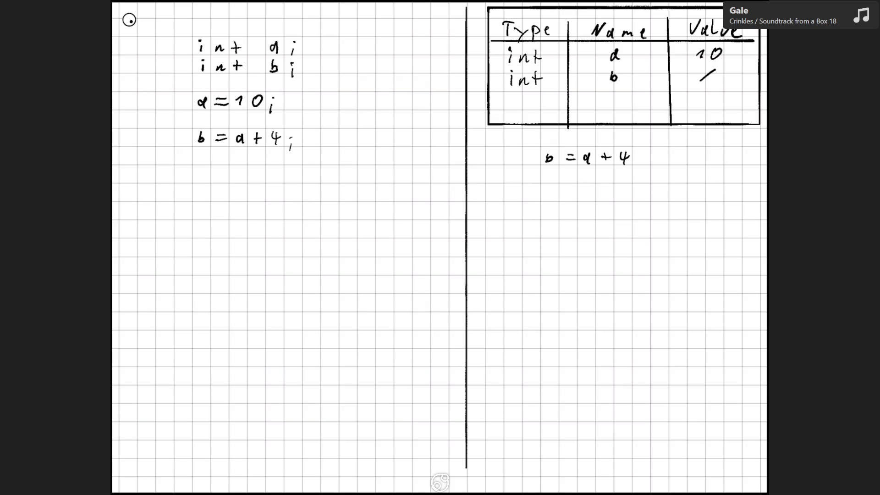
left_click_drag(563, 165, 613, 164)
mouse_move(529, 246)
left_mouse_down()
mouse_move(533, 255)
mouse_move(552, 243)
mouse_move(566, 255)
left_mouse_up()
left_click_drag(564, 251, 590, 250)
mouse_move(587, 244)
left_mouse_down()
mouse_move(588, 256)
mouse_move(611, 243)
mouse_move(625, 257)
left_mouse_up()
left_click_drag(622, 243, 635, 243)
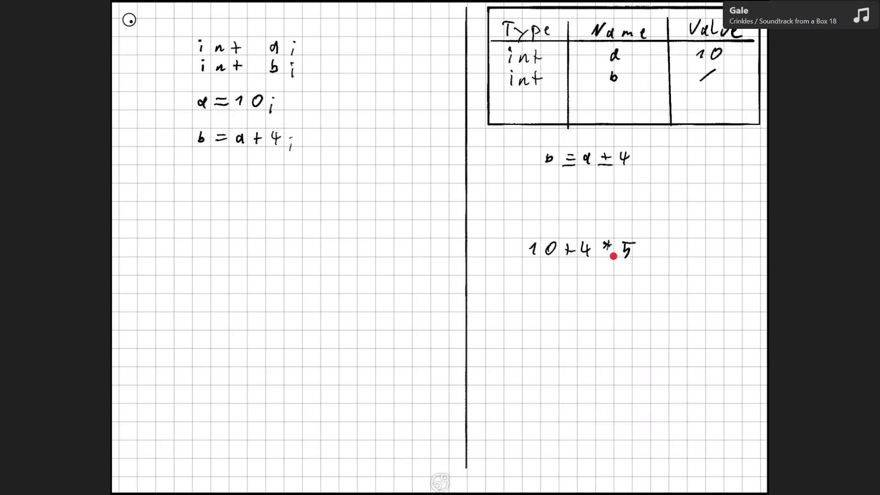
left_click_drag(537, 269, 544, 274)
left_click_drag(555, 265, 568, 276)
left_click_drag(564, 271, 603, 266)
left_click_drag(556, 289, 564, 295)
mouse_move(575, 288)
left_mouse_down()
mouse_move(572, 297)
mouse_move(576, 288)
left_mouse_up()
left_click_drag(524, 239, 521, 257)
left_click_drag(592, 238, 593, 261)
mouse_move(545, 278)
left_mouse_down()
mouse_move(599, 284)
mouse_move(613, 271)
left_mouse_up()
left_click_drag(559, 303, 581, 297)
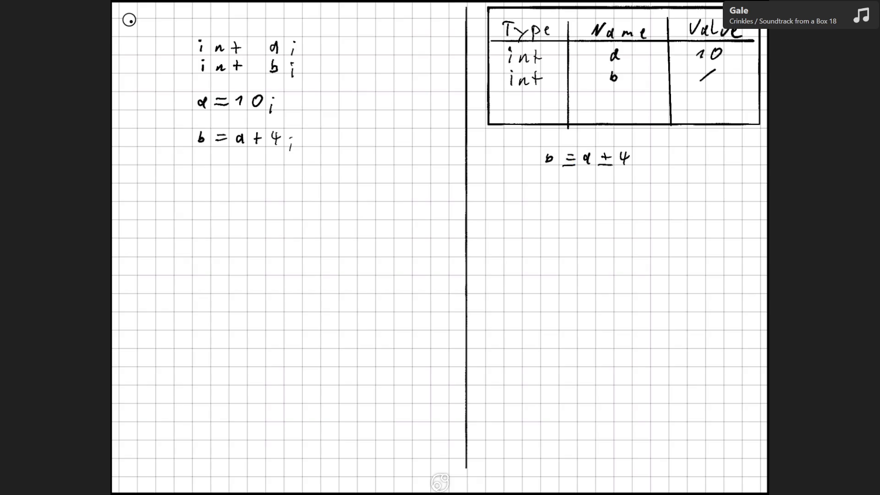
left_click_drag(603, 168, 570, 172)
Box a + 4 and write b = 10 + 4 on a new line, substituting a's value
mouse_move(581, 147)
left_mouse_down()
mouse_move(628, 176)
mouse_move(614, 146)
mouse_move(586, 146)
left_mouse_up()
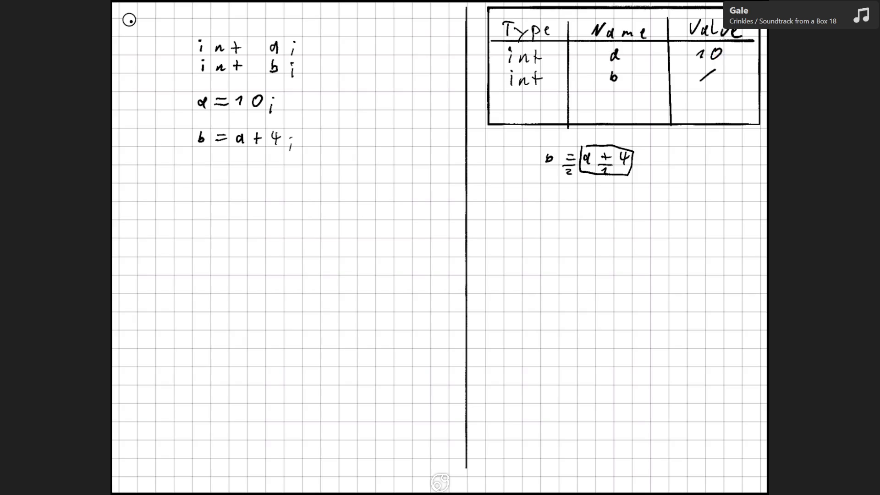
mouse_move(546, 194)
left_mouse_down()
mouse_move(548, 205)
mouse_move(573, 204)
left_mouse_up()
left_click_drag(579, 198, 582, 207)
left_click_drag(600, 197, 627, 200)
mouse_move(620, 193)
left_mouse_down()
mouse_move(619, 206)
mouse_move(645, 199)
left_mouse_up()
left_click_drag(642, 190, 642, 209)
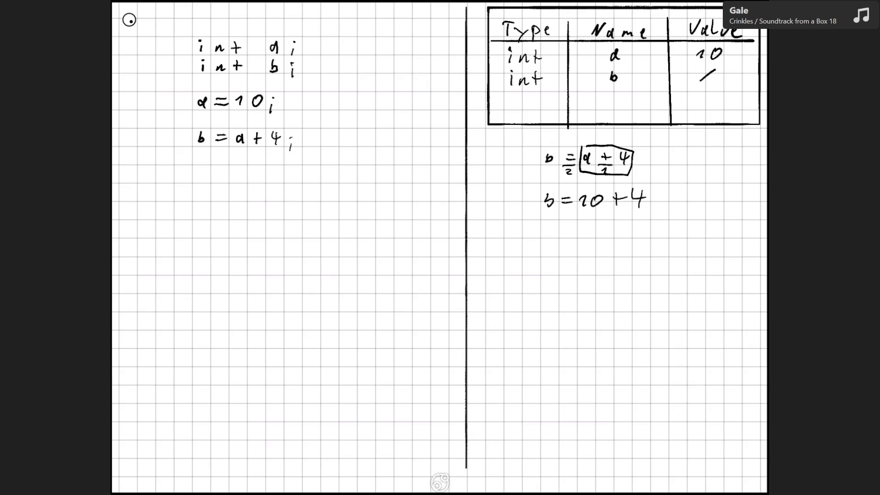
Write the result b = 14 and replace the mark in b's Value cell with 14
left_click_drag(550, 219, 579, 222)
left_click_drag(567, 228, 596, 230)
mouse_move(609, 218)
left_mouse_down()
mouse_move(622, 226)
mouse_move(614, 236)
left_mouse_up()
mouse_move(727, 68)
left_mouse_down()
mouse_move(699, 81)
mouse_move(724, 75)
left_mouse_up()
left_click_drag(721, 68, 719, 82)
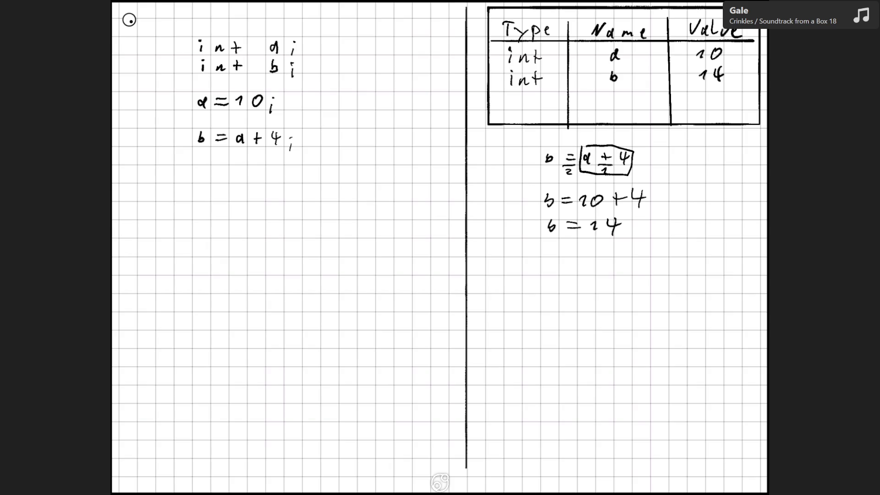
Begin the declaration int c = on the left side
left_click(199, 171)
left_click_drag(198, 174, 225, 183)
mouse_move(238, 168)
left_mouse_down()
mouse_move(237, 181)
mouse_move(300, 174)
left_mouse_up()
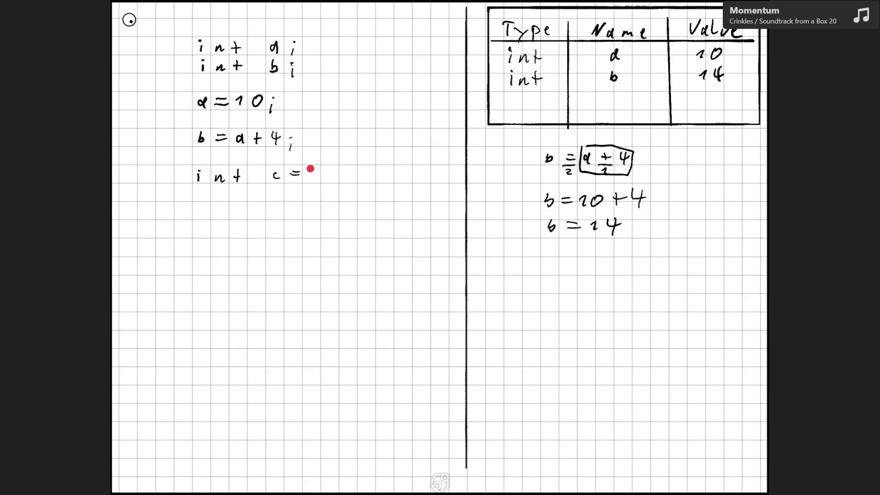
Complete the left-side declaration as int c = b - 2 * a; with its semicolon
mouse_move(310, 167)
left_mouse_down()
mouse_move(309, 178)
mouse_move(352, 171)
mouse_move(389, 183)
left_mouse_up()
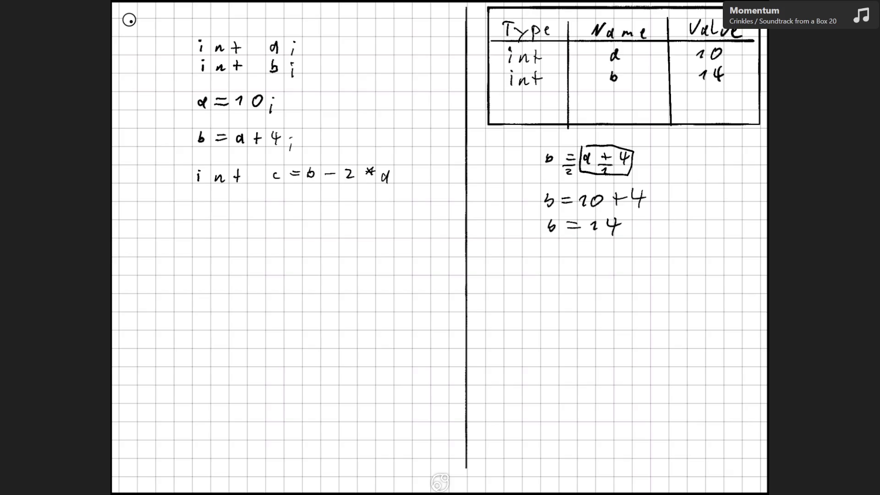
left_click(402, 179)
left_click_drag(402, 183, 401, 186)
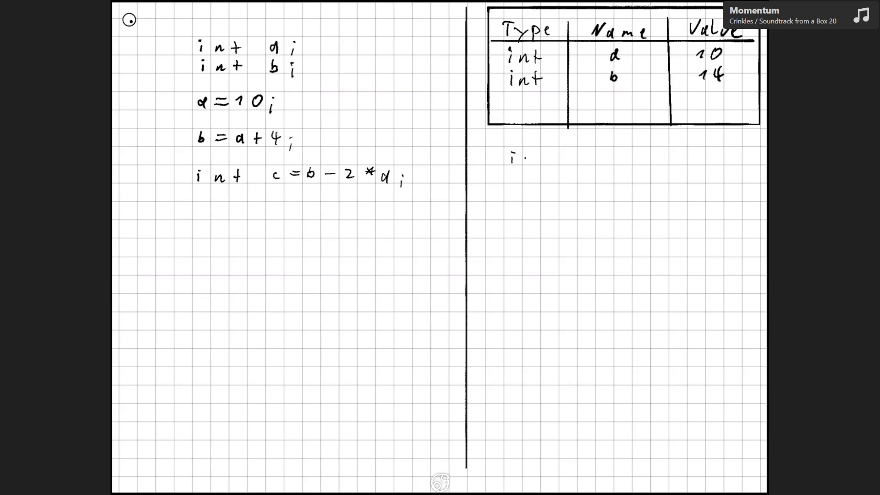
Write int c = b - 2* below the table to start working out c
left_click_drag(524, 163, 532, 163)
mouse_move(541, 150)
left_mouse_down()
mouse_move(543, 163)
mouse_move(598, 154)
left_mouse_up()
left_click_drag(588, 161, 648, 161)
left_click_drag(657, 147, 661, 152)
mouse_move(660, 147)
left_mouse_down()
mouse_move(653, 155)
mouse_move(676, 161)
left_mouse_up()
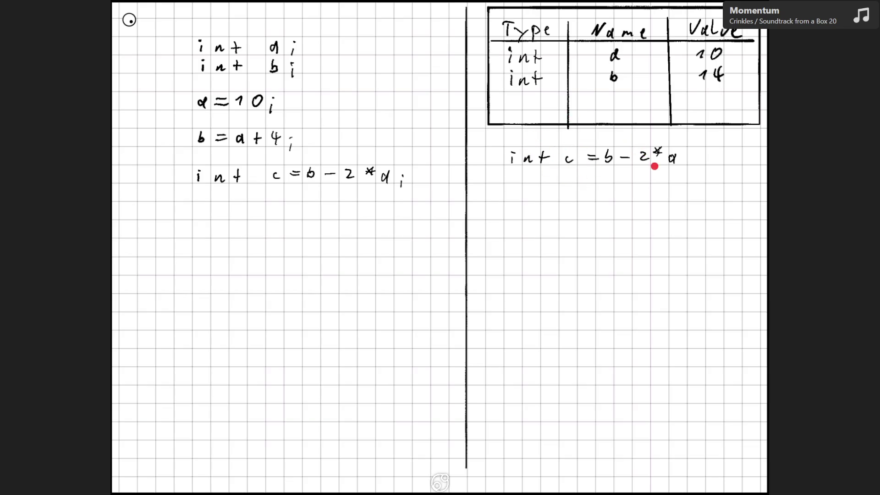
Number the evaluation order under int c = b - 2*a and underline the declaration and assignment
left_click_drag(653, 166, 629, 173)
left_click_drag(533, 171, 534, 176)
left_click_drag(590, 168, 595, 174)
left_click_drag(513, 169, 662, 161)
Write the substituted line int c = b - 2*10 below the expression
left_click_drag(523, 206, 545, 211)
left_click_drag(542, 204, 593, 207)
mouse_move(599, 197)
left_mouse_down()
mouse_move(642, 197)
mouse_move(647, 207)
left_mouse_up()
left_click_drag(647, 197, 650, 204)
mouse_move(647, 200)
left_mouse_down()
mouse_move(665, 207)
mouse_move(673, 198)
left_mouse_up()
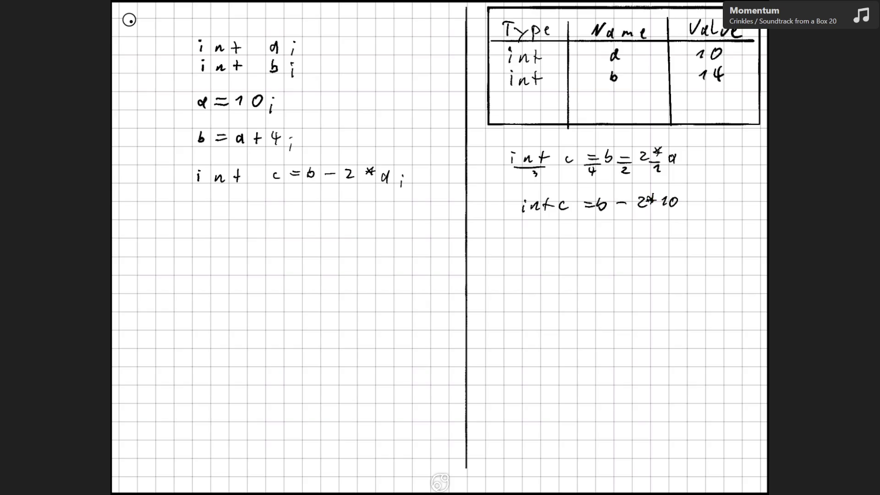
Write the simplified line int c = b - 20 underneath
left_click_drag(535, 245, 550, 244)
left_click_drag(547, 239, 603, 236)
left_click_drag(590, 240, 661, 238)
left_click_drag(668, 229, 668, 230)
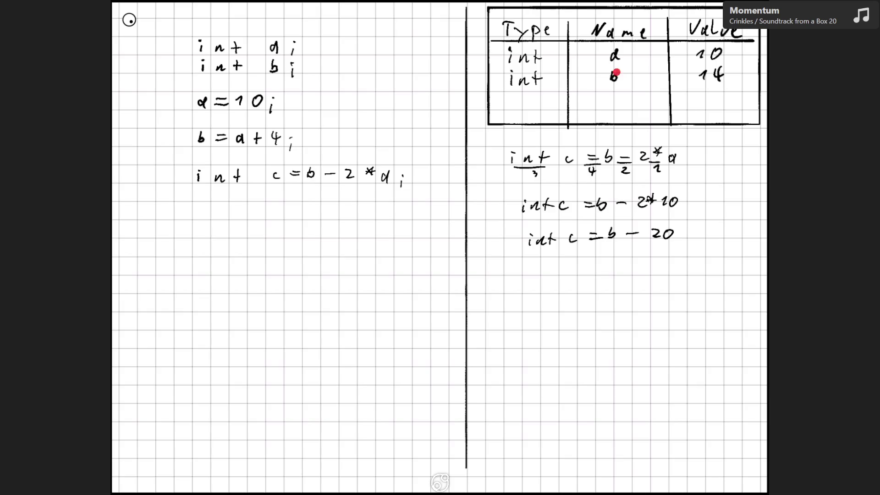
Write the line int c = 14 - 20, substituting 14 for b
left_click_drag(529, 266, 541, 276)
mouse_move(545, 264)
left_mouse_down()
mouse_move(546, 276)
mouse_move(601, 267)
left_mouse_up()
left_click_drag(590, 272, 640, 269)
mouse_move(637, 259)
left_mouse_down()
mouse_move(635, 274)
mouse_move(684, 271)
mouse_move(691, 261)
left_mouse_up()
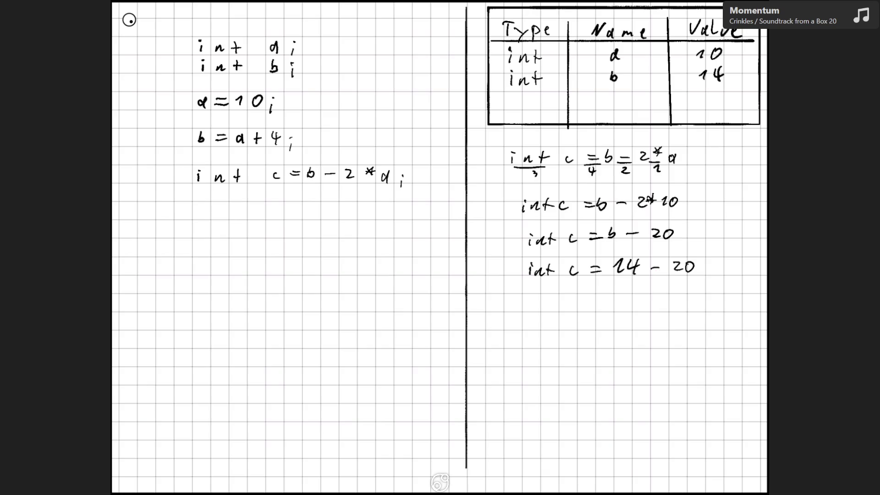
Write the final result line int c = -6
mouse_move(536, 300)
left_mouse_down()
mouse_move(536, 308)
mouse_move(560, 308)
left_mouse_up()
left_click_drag(555, 301, 592, 307)
left_click_drag(600, 298, 649, 304)
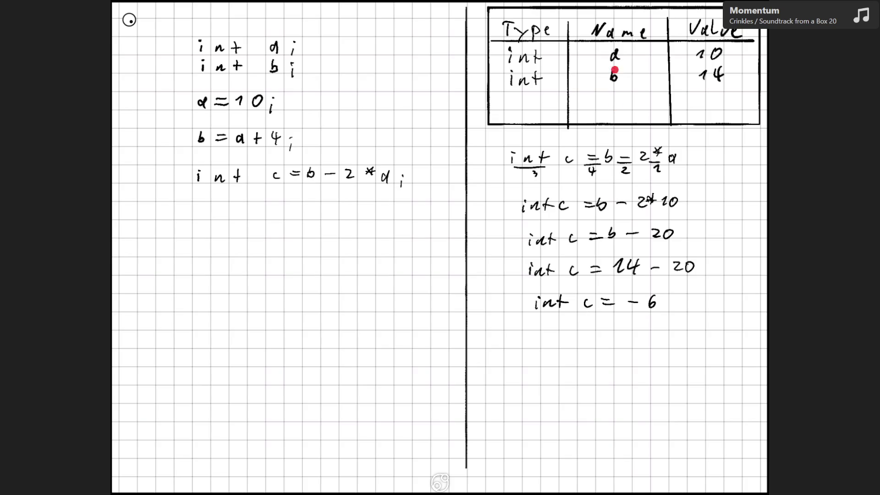
Add a third table row with type int, name c and a placeholder value stroke
mouse_move(512, 103)
left_mouse_down()
mouse_move(512, 111)
mouse_move(531, 111)
left_mouse_up()
left_click_drag(528, 104, 542, 102)
left_click_drag(617, 98, 620, 108)
left_click_drag(699, 108, 718, 96)
Write c = -6 below the code and erase the placeholder from c's value cell
mouse_move(575, 332)
left_mouse_down()
mouse_move(574, 344)
mouse_move(600, 335)
left_mouse_up()
left_click_drag(588, 340, 628, 339)
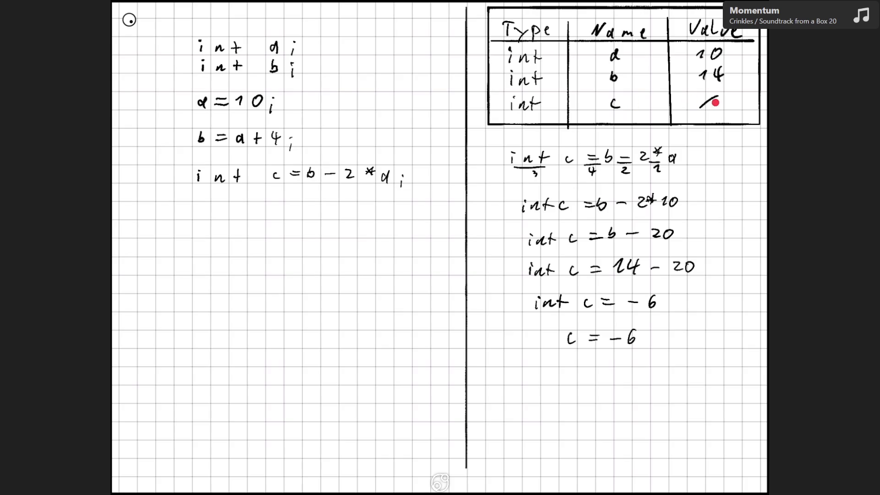
mouse_move(718, 97)
left_mouse_down()
mouse_move(700, 107)
mouse_move(717, 103)
left_mouse_up()
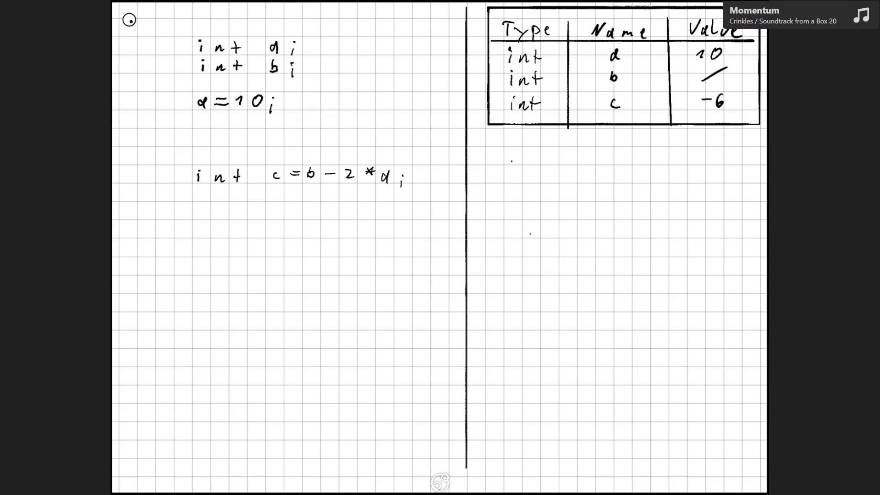
Undo the slash in b's value cell and write 14 as b's value
key("ctrl+z")
left_click_drag(699, 73, 705, 81)
left_click_drag(717, 67, 724, 75)
left_click_drag(721, 69, 721, 82)
Write the line b = a + 4 back into the code
left_click_drag(200, 132, 202, 143)
left_click_drag(216, 136, 227, 136)
left_click_drag(216, 140, 227, 140)
left_click_drag(243, 136, 241, 143)
left_click_drag(253, 138, 262, 138)
left_click_drag(257, 133, 257, 144)
left_click_drag(274, 132, 281, 140)
left_click_drag(290, 146, 290, 150)
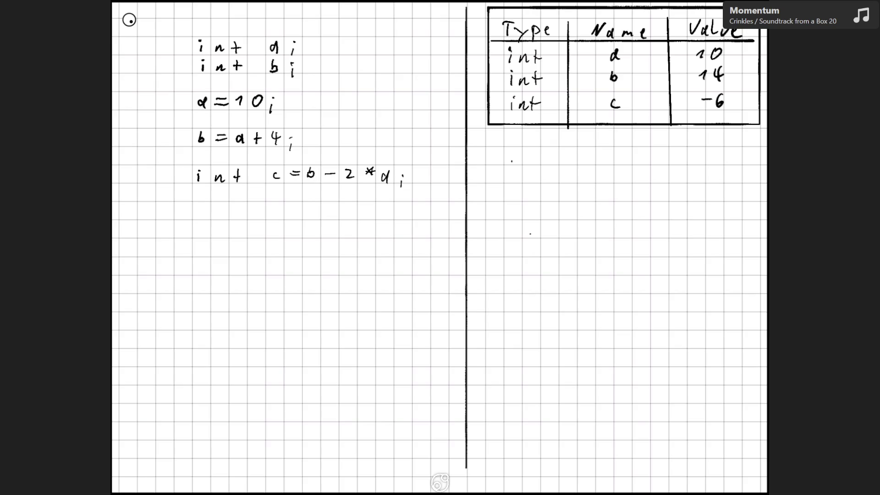
Write a new declaration int d; below int b
mouse_move(202, 79)
left_mouse_down()
mouse_move(203, 91)
mouse_move(237, 91)
left_mouse_up()
left_click_drag(234, 84, 291, 97)
left_click(292, 88)
Add a table row with type int, name d and a slash for no value
left_click_drag(521, 90, 521, 95)
left_click_drag(524, 92, 533, 95)
left_click_drag(530, 90, 540, 89)
left_click_drag(613, 88, 614, 95)
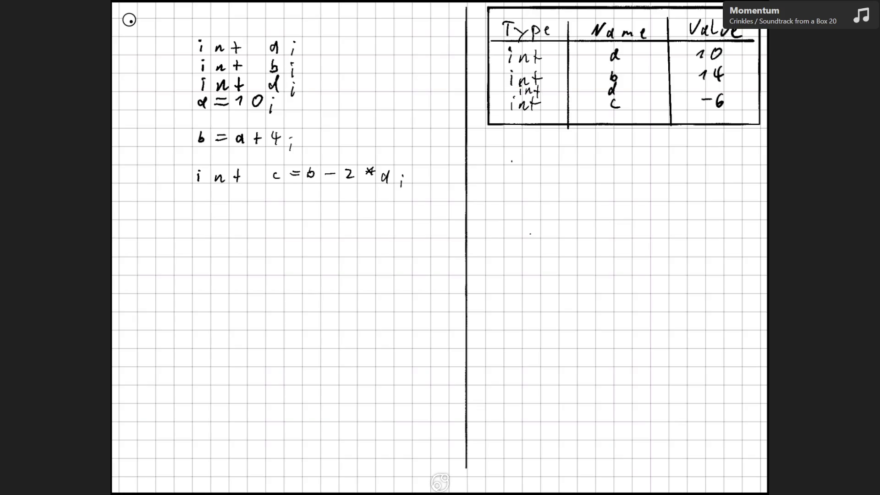
left_click_drag(702, 92, 718, 84)
Undo the slash in d's value cell and d's name in the table
key("ctrl+z")
key("ctrl+z")
key("ctrl+z")
key("ctrl+z")
Scroll back through pages 4 and 3, then return to the page 5 variables table
scroll(439, 247, "up", 10)
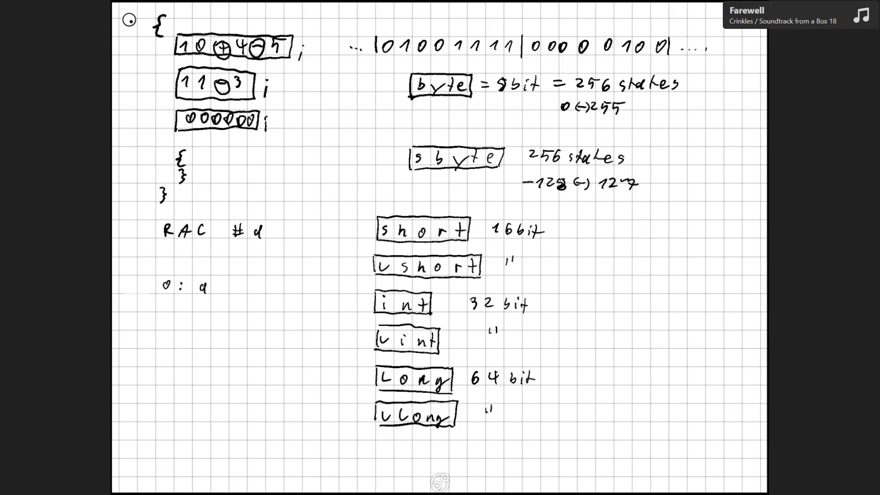
scroll(439, 247, "up", 10)
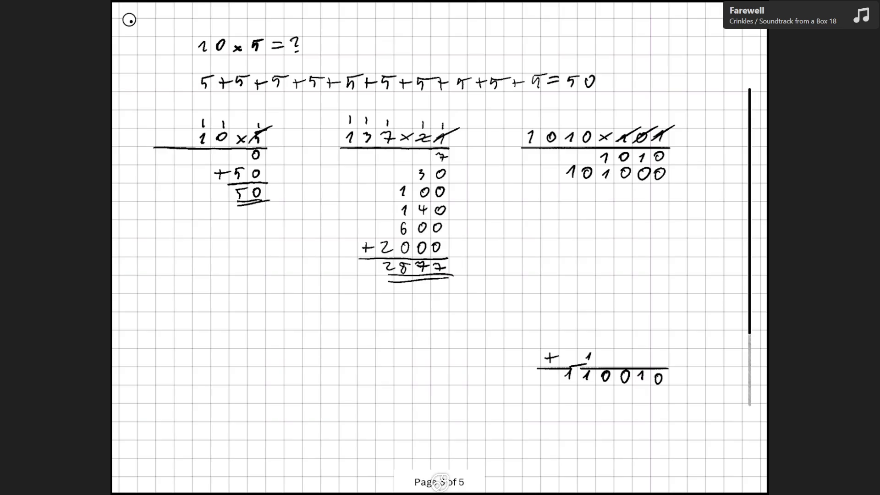
scroll(440, 481, "down", 10)
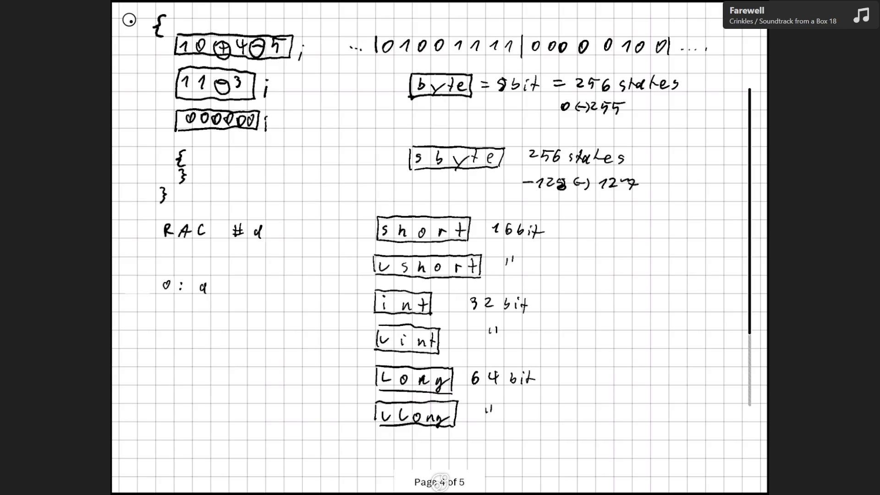
scroll(439, 482, "down", 10)
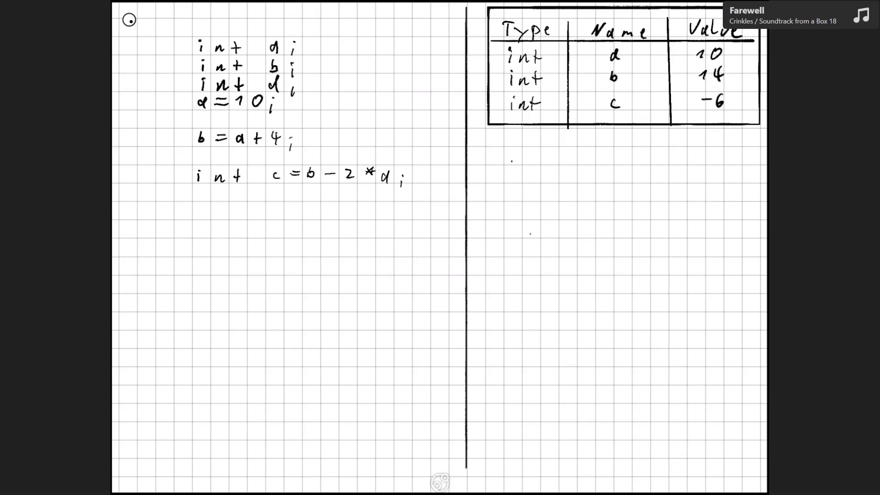
Erase the int d; declaration and draw an opening brace above and closing brace below the code
left_click_drag(194, 87, 312, 91)
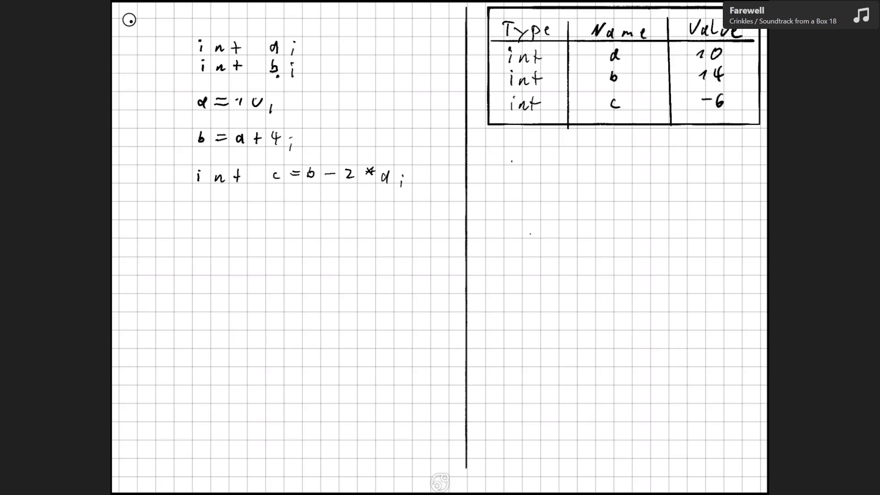
mouse_move(273, 64)
left_mouse_down()
mouse_move(278, 79)
mouse_move(241, 105)
mouse_move(261, 94)
left_mouse_up()
mouse_move(176, 15)
left_mouse_down()
mouse_move(168, 28)
mouse_move(177, 35)
left_mouse_up()
left_click_drag(170, 188, 174, 207)
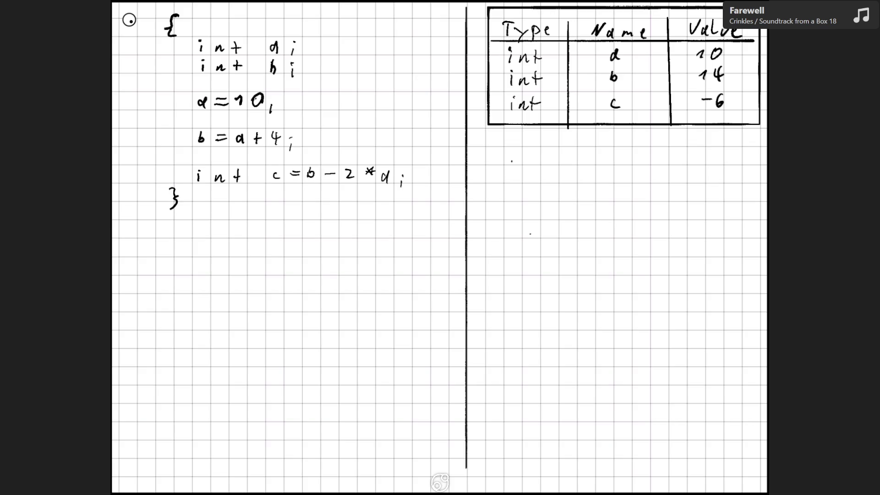
Sketch a dotted scope line and a second brace beside the code, then remove both
left_click(171, 46)
left_click(170, 52)
left_click(172, 90)
left_click_drag(171, 104, 171, 112)
left_click_drag(199, 18, 199, 37)
key("ctrl+z")
left_click_drag(171, 36, 171, 174)
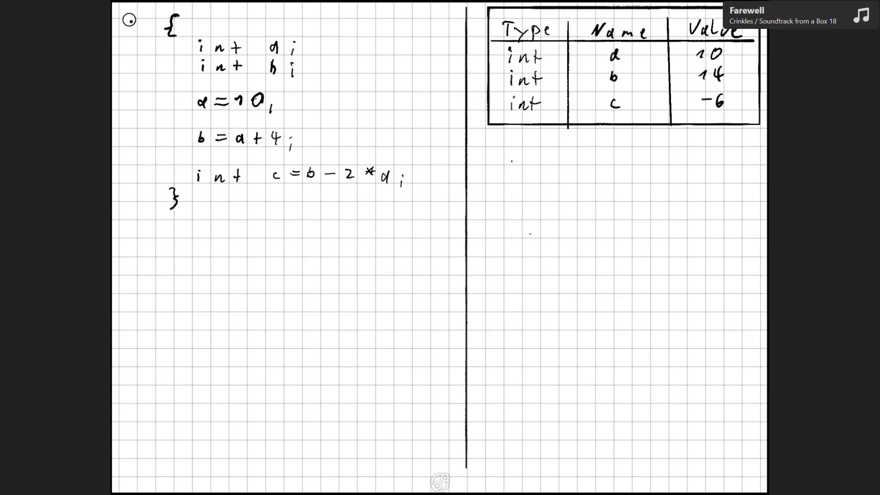